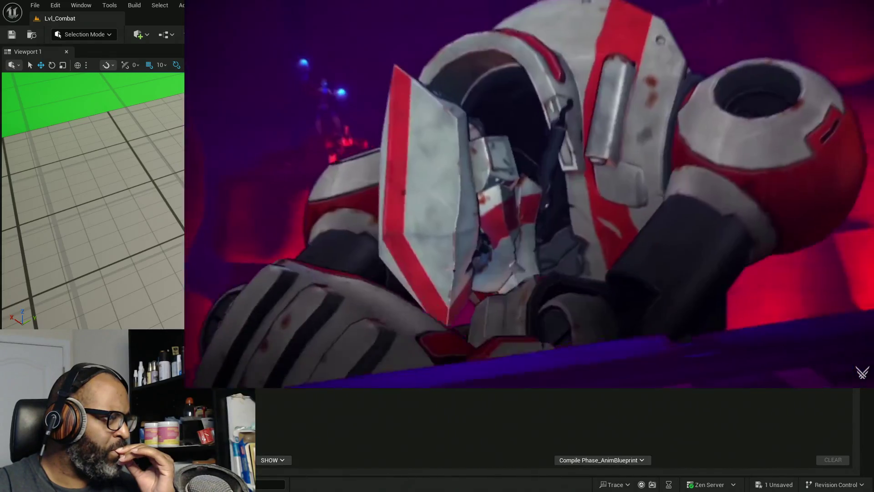
- Save all changes to Lvl_Combat, then run a quick play-test and stop it
{"action": "key", "text": "ctrl+s"}
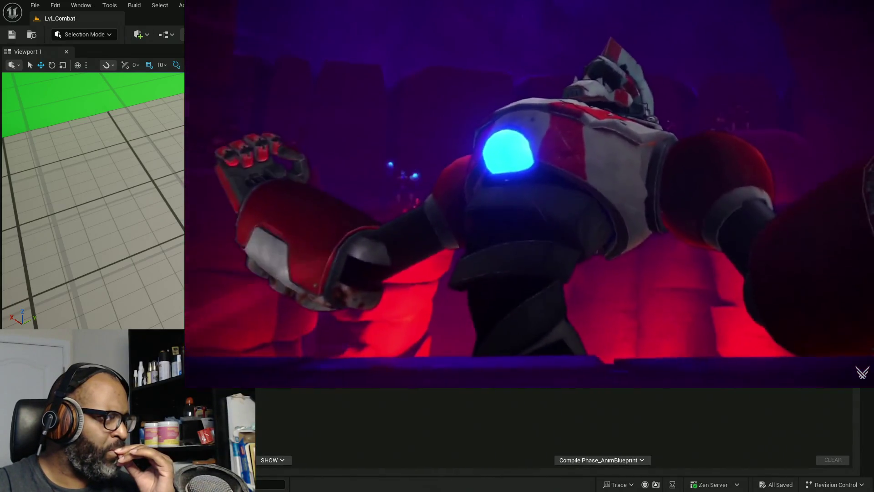
{"action": "key", "text": "alt+p"}
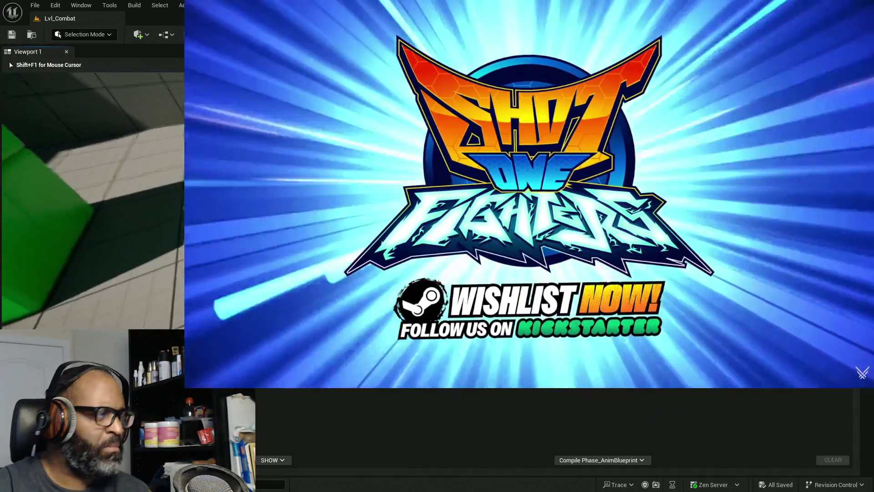
{"action": "key", "text": "Escape"}
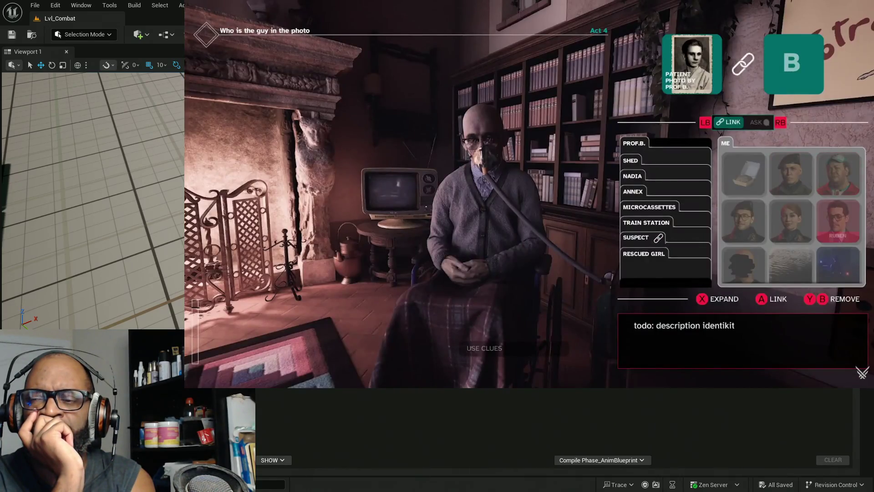
{"action": "key", "text": "Left"}
{"action": "key", "text": "Up"}
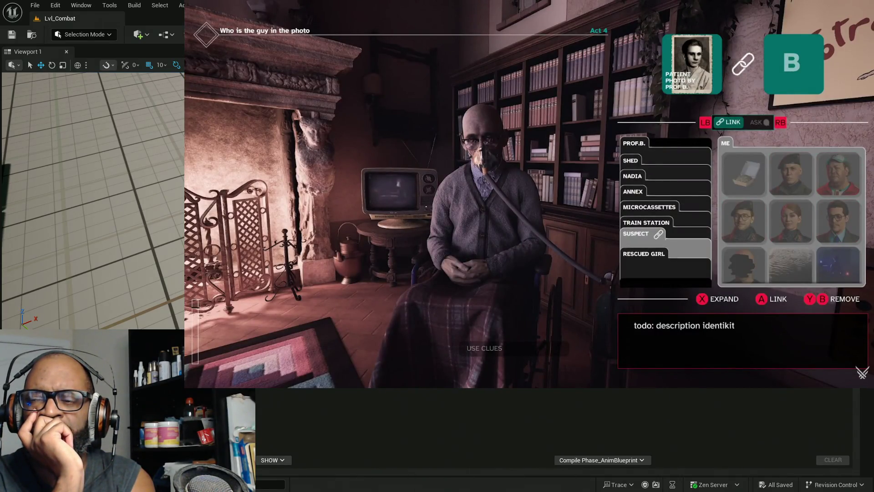
{"action": "key", "text": "Up"}
{"action": "key", "text": "Down"}
{"action": "key", "text": "Return"}
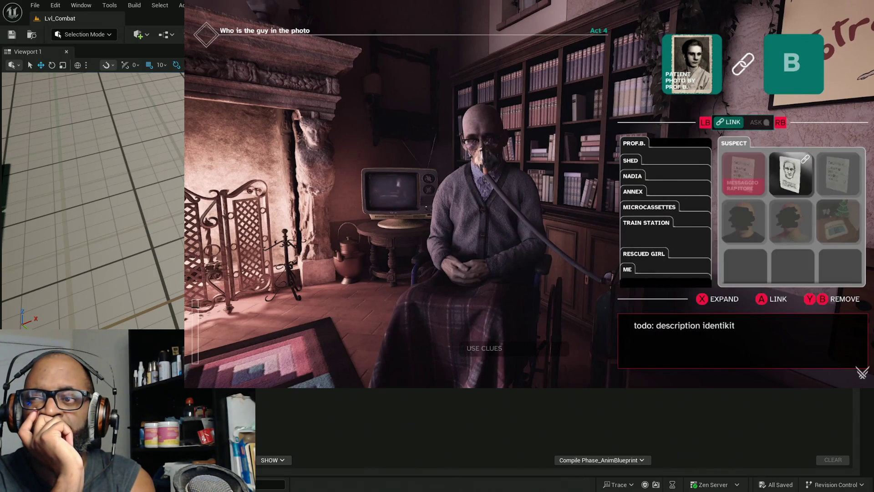
{"action": "key", "text": "Return"}
{"action": "key", "text": "Up"}
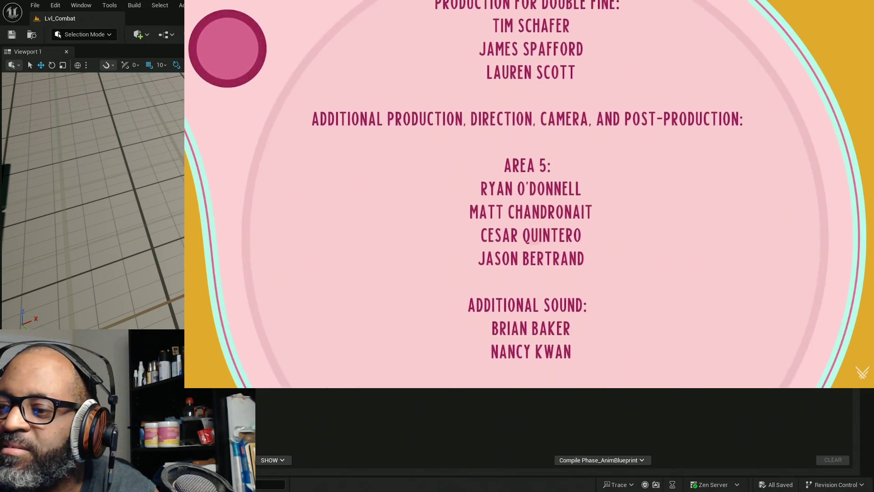
{"action": "mouse_move", "coordinate": [817, 338]}
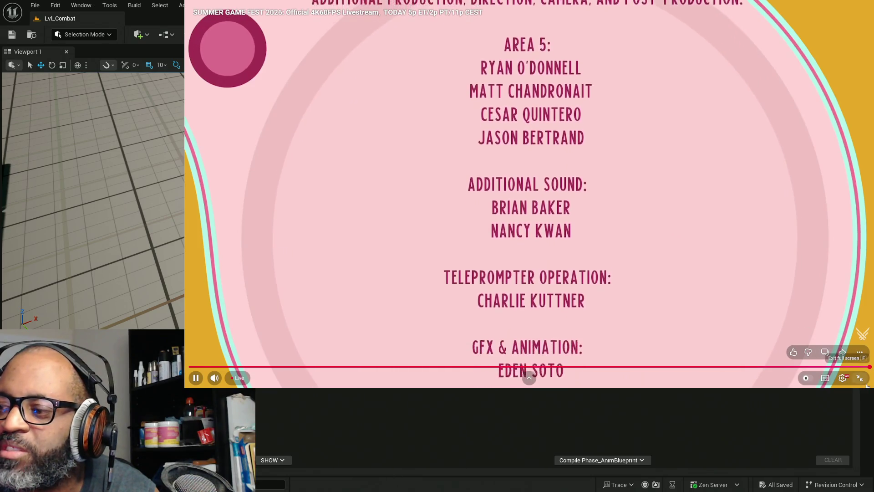
- Take the Summer Game Fest livestream out of full-screen playback
{"action": "key", "text": "Escape"}
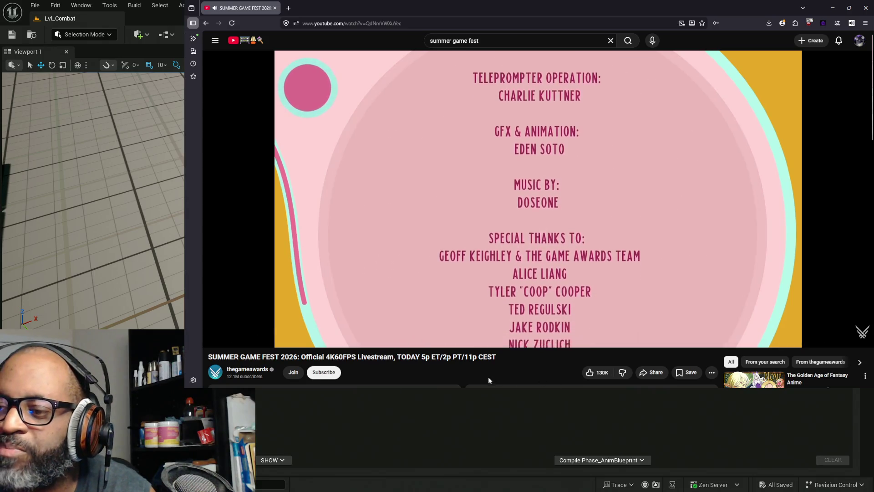
{"action": "mouse_move", "coordinate": [357, 339]}
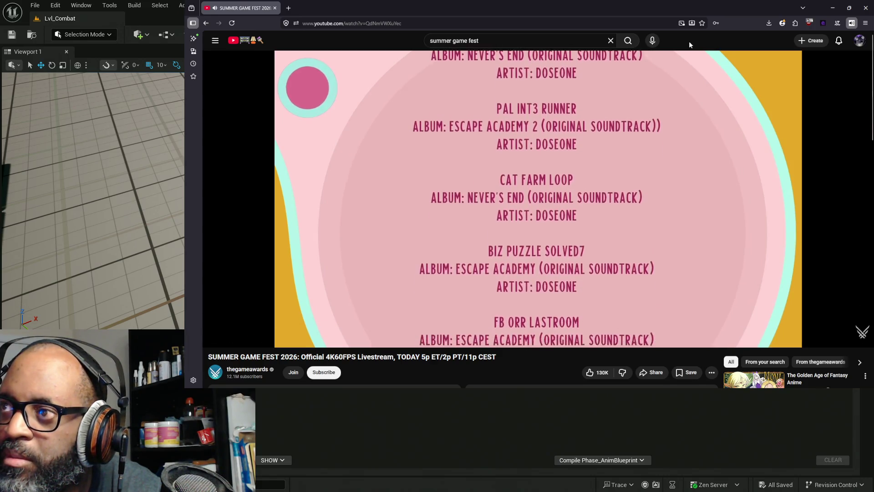
- Minimize the browser to get back to the Unreal Editor
{"action": "left_click", "coordinate": [832, 7]}
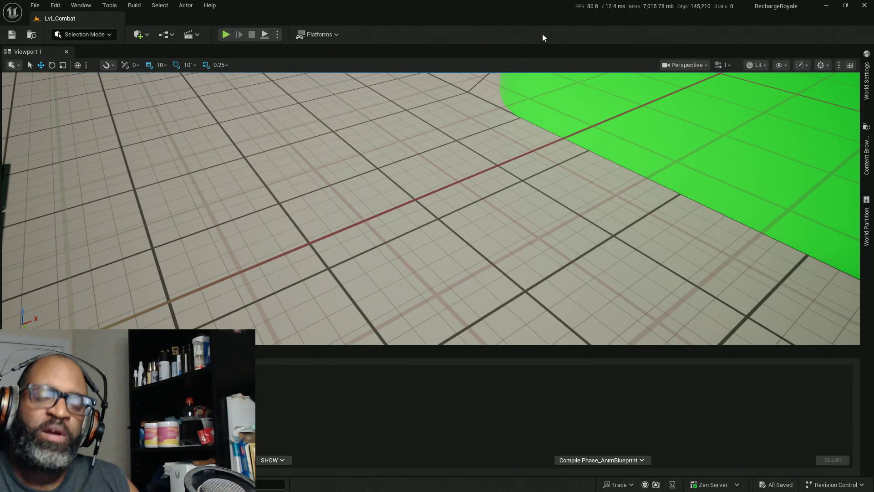
- Fly the camera to face the green blocks, then start a play-test and capture the game camera
{"action": "mouse_move", "coordinate": [530, 219]}
{"action": "left_mouse_down"}
{"action": "mouse_move", "coordinate": [510, 200]}
{"action": "mouse_move", "coordinate": [455, 228]}
{"action": "mouse_move", "coordinate": [343, 183]}
{"action": "left_mouse_up"}
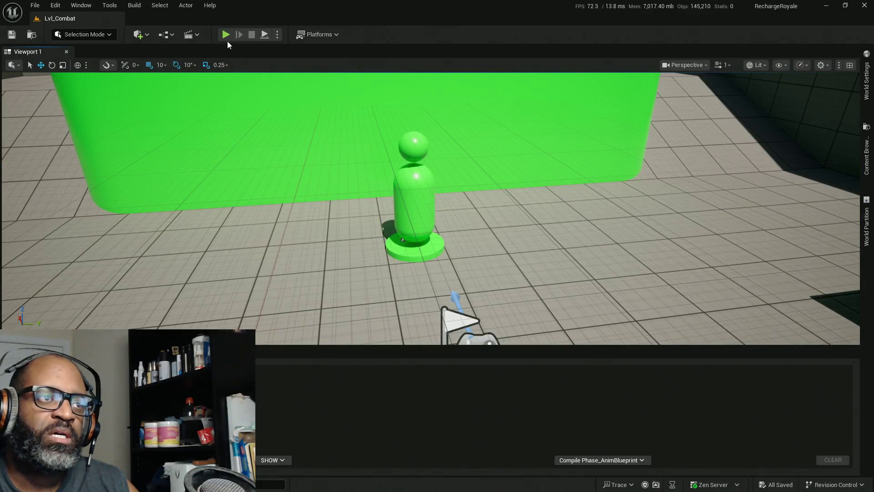
{"action": "left_click", "coordinate": [226, 35]}
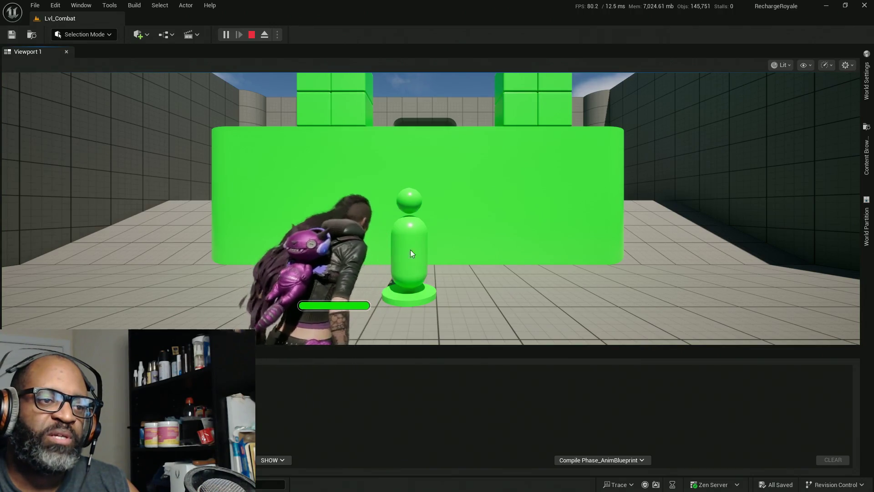
{"action": "left_click", "coordinate": [441, 255]}
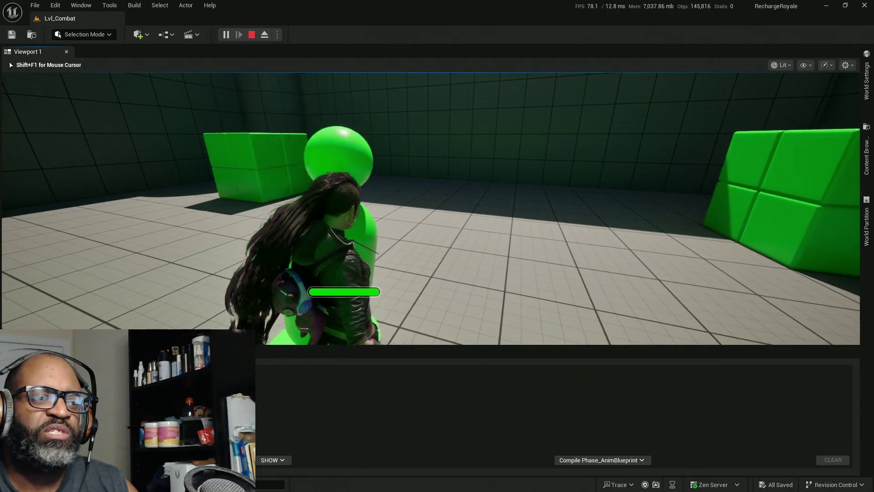
- Stop the play-test, reframe the editor view on the dummy and doorway, then play again
{"action": "key", "text": "Escape"}
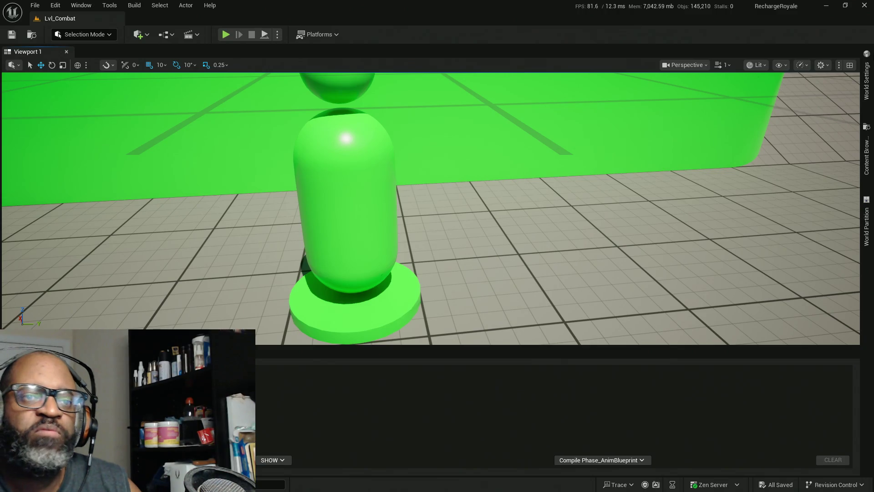
{"action": "mouse_move", "coordinate": [480, 99]}
{"action": "left_mouse_down"}
{"action": "mouse_move", "coordinate": [510, 102]}
{"action": "mouse_move", "coordinate": [455, 105]}
{"action": "mouse_move", "coordinate": [483, 109]}
{"action": "left_mouse_up"}
{"action": "mouse_move", "coordinate": [372, 231]}
{"action": "left_mouse_down"}
{"action": "mouse_move", "coordinate": [371, 287]}
{"action": "mouse_move", "coordinate": [372, 231]}
{"action": "mouse_move", "coordinate": [185, 240]}
{"action": "left_mouse_up"}
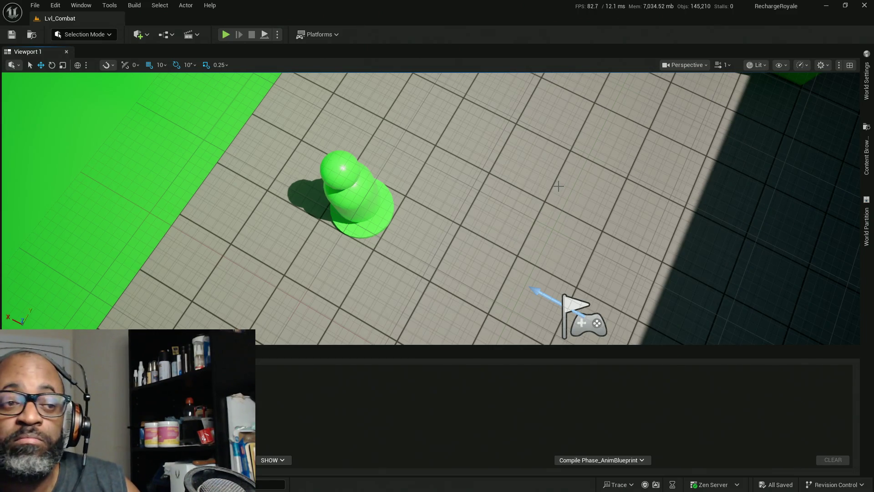
{"action": "key", "text": "1"}
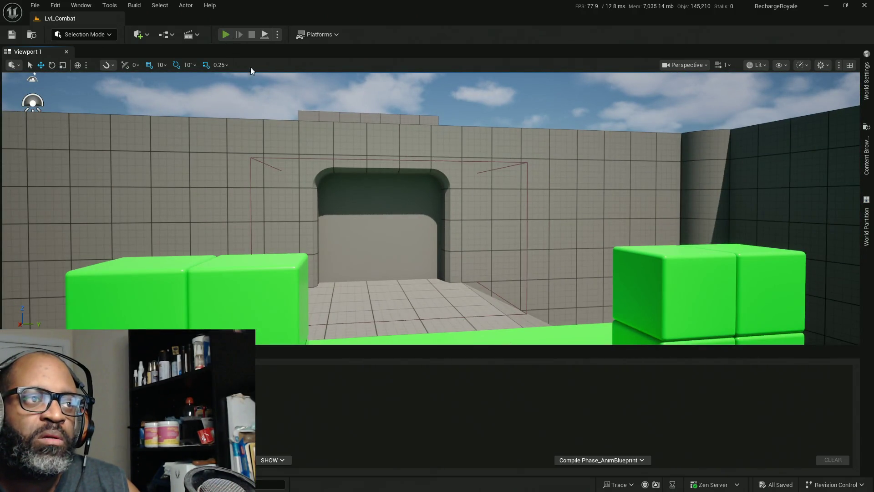
{"action": "key", "text": "alt+p"}
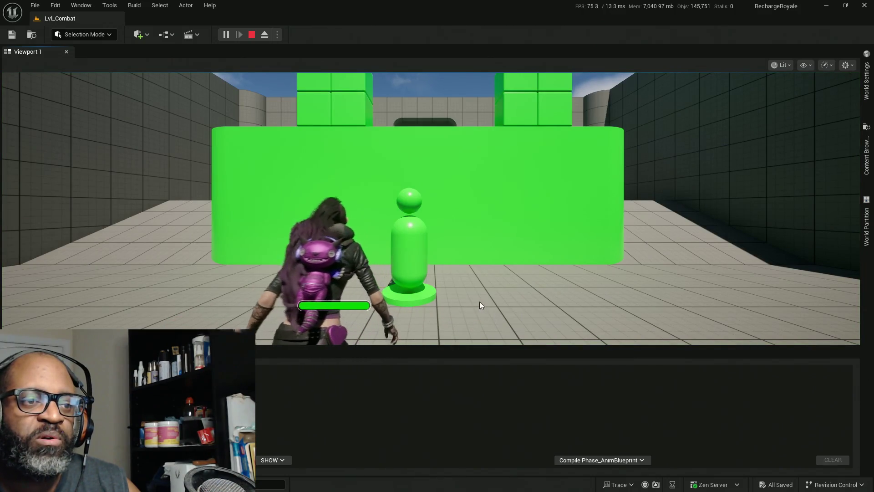
- Walk the character through the corridor into the green arena toward the enemy
{"action": "left_click", "coordinate": [480, 301]}
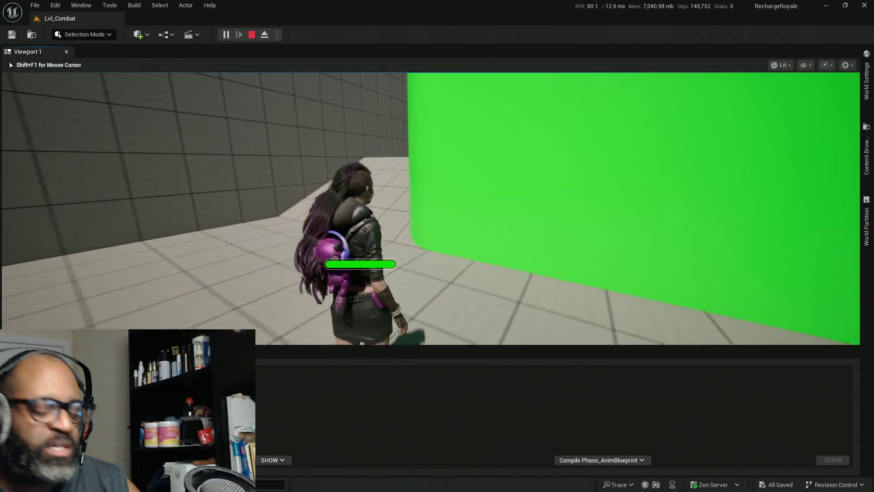
{"action": "key", "text": "w"}
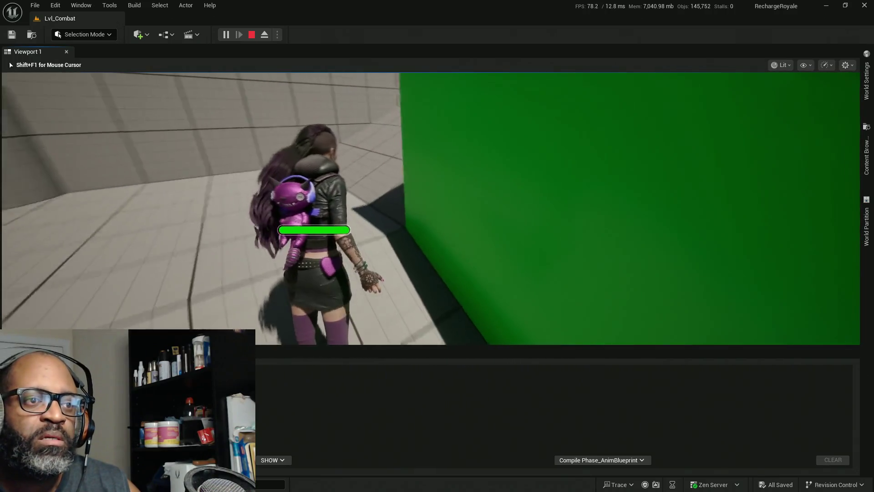
{"action": "key", "text": "w"}
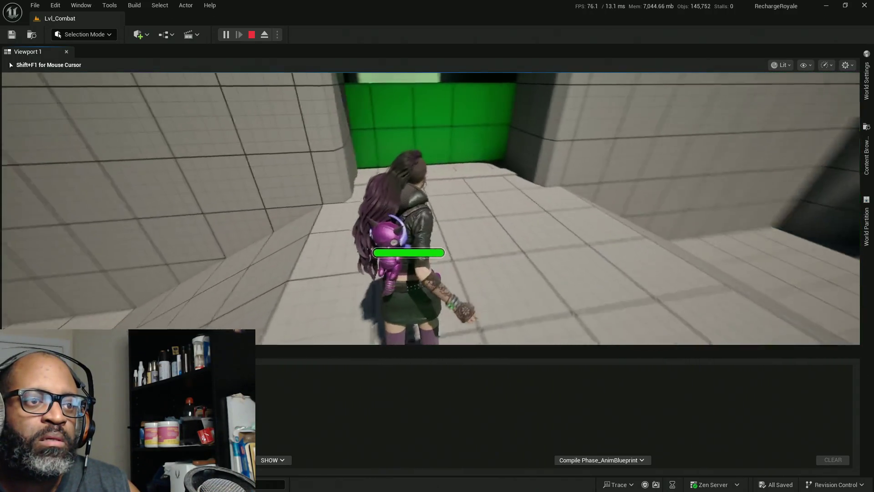
{"action": "key", "text": "w"}
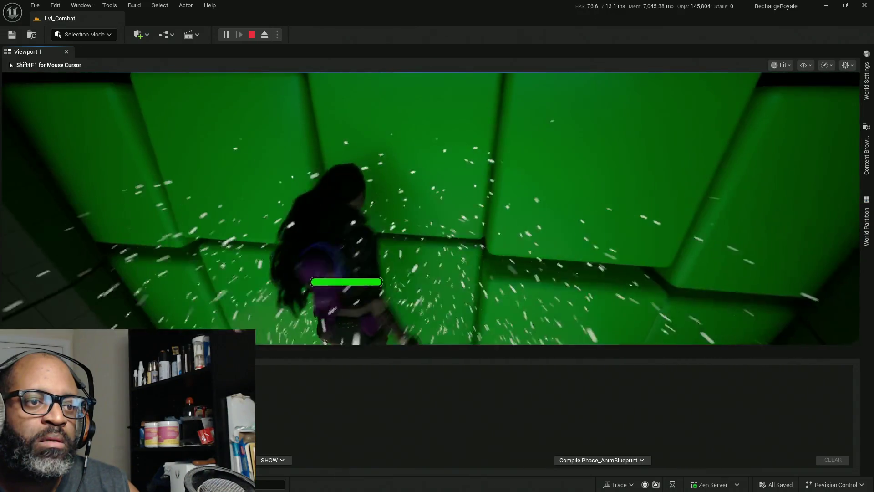
{"action": "key", "text": "w"}
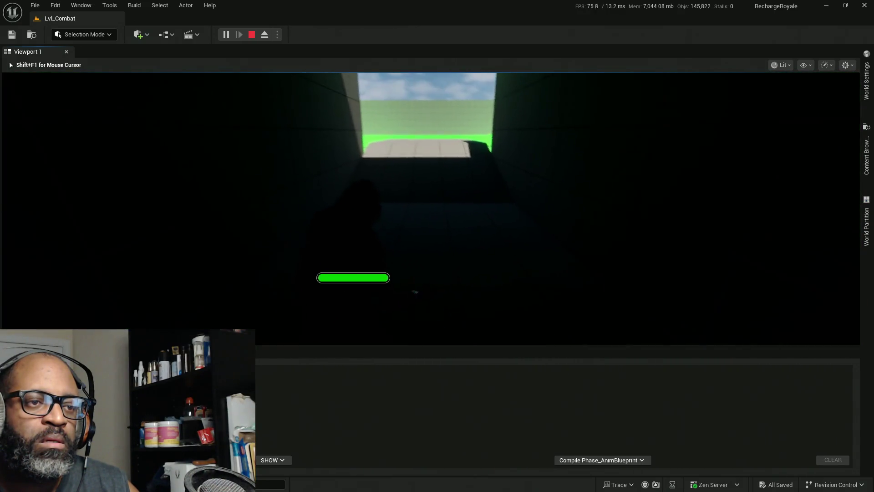
{"action": "key", "text": "w"}
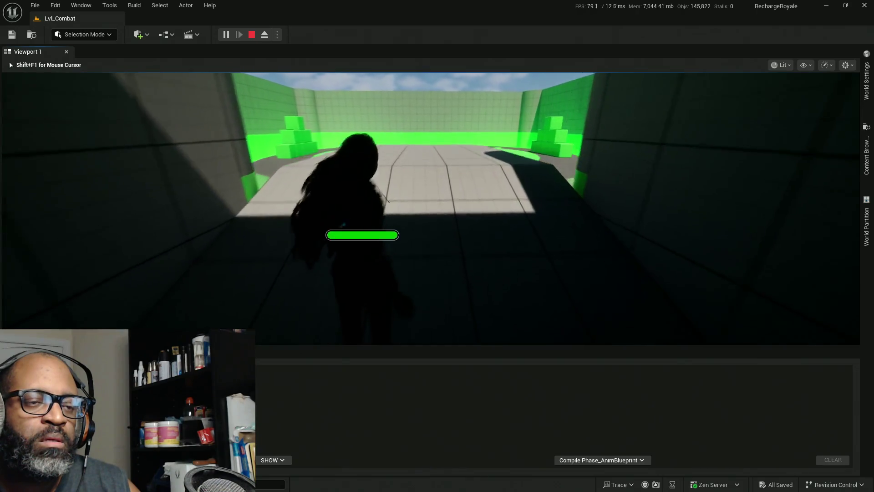
{"action": "key", "text": "w"}
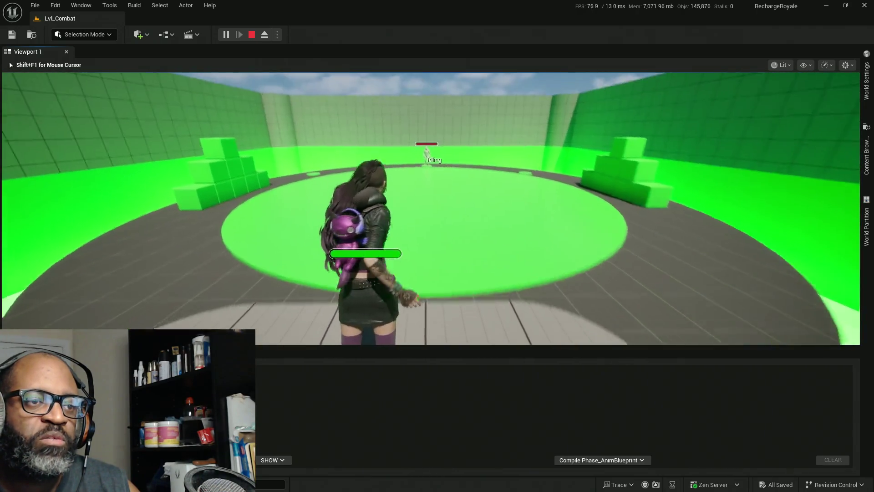
{"action": "key", "text": "w"}
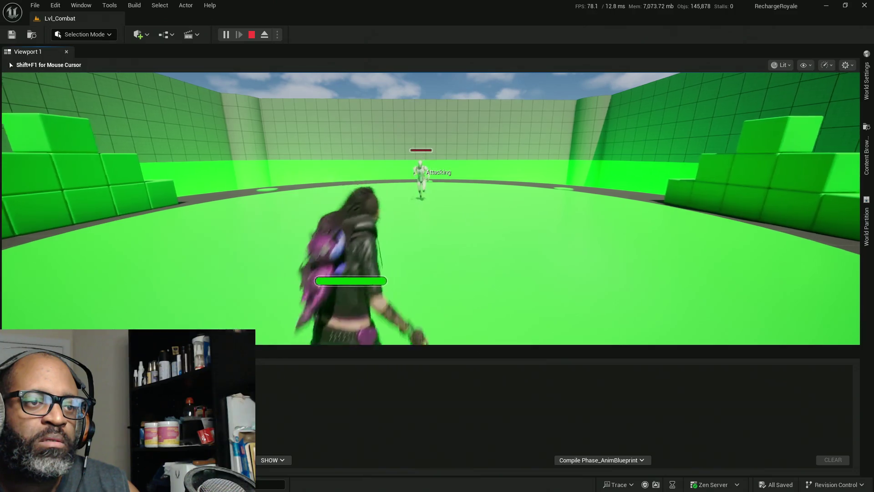
- Attack and launch the enemy, chase and hit it again, then stop the play-test
{"action": "left_click", "coordinate": [430, 208]}
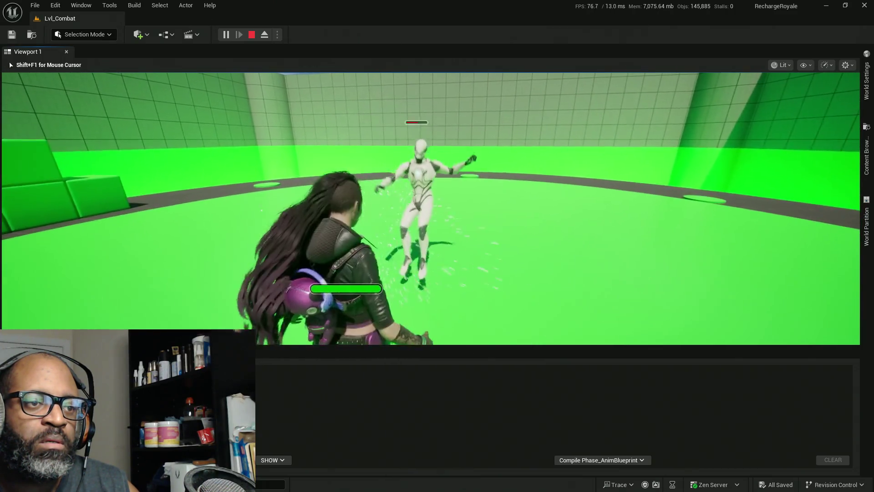
{"action": "left_click", "coordinate": [430, 208]}
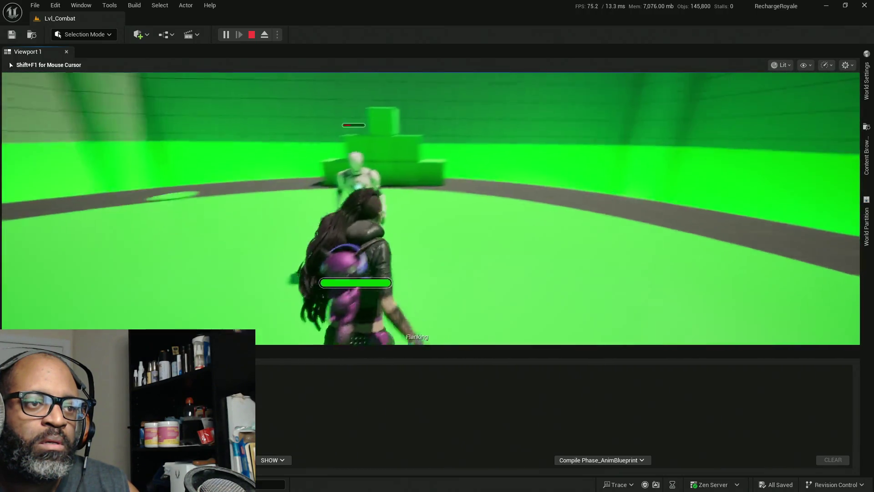
{"action": "key", "text": "w"}
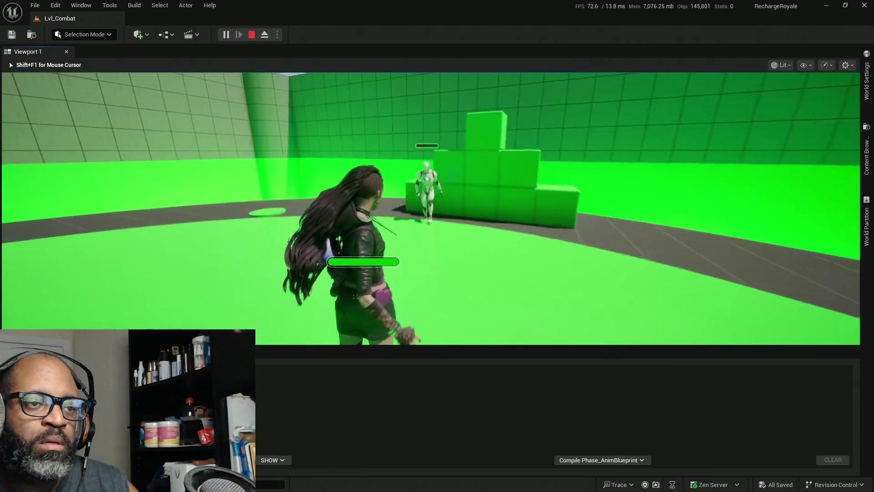
{"action": "key", "text": "w"}
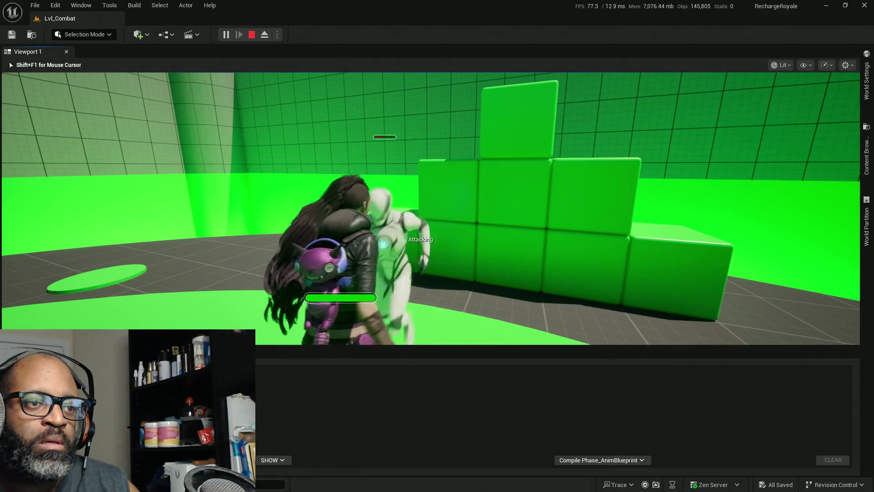
{"action": "key", "text": "w"}
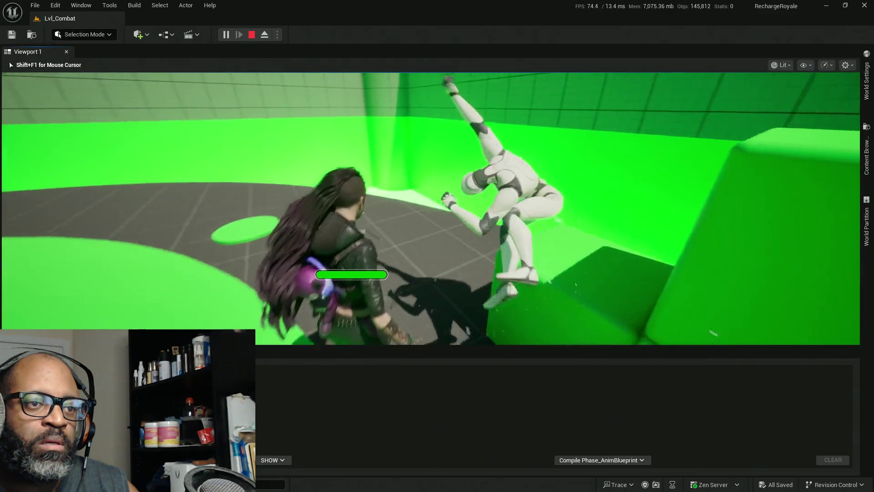
{"action": "key", "text": "w"}
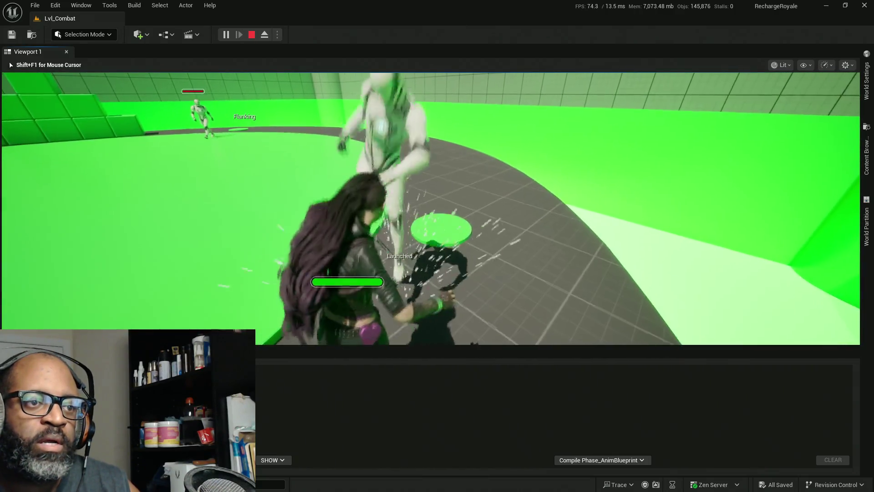
{"action": "key", "text": "Escape"}
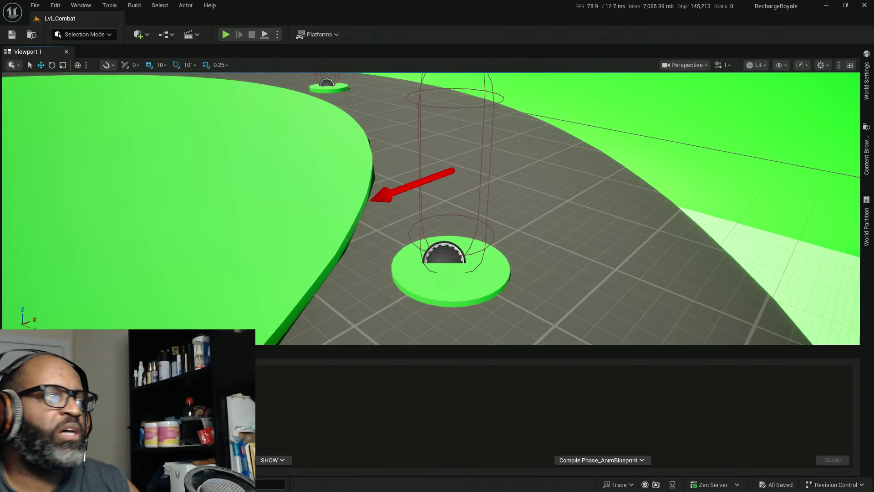
- Bring the RTG_Quinn2Phase retargeter window forward and maximize it
{"action": "key", "text": "alt+Tab"}
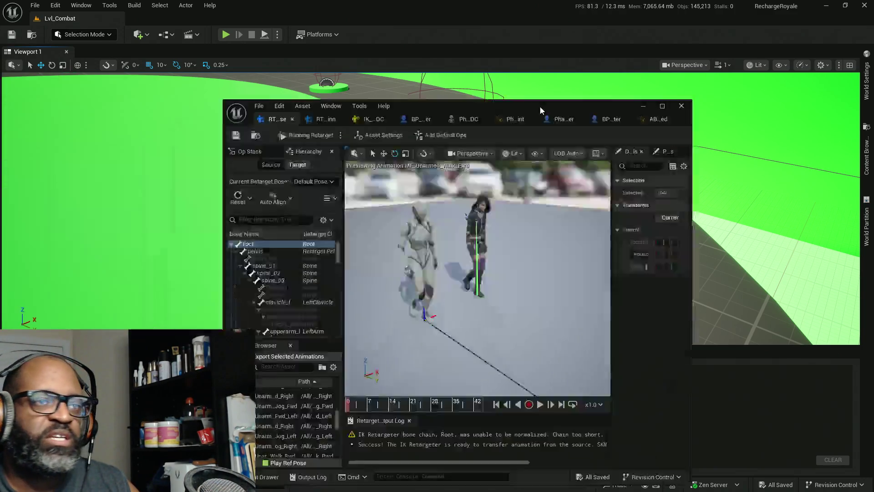
{"action": "double_click", "coordinate": [540, 105]}
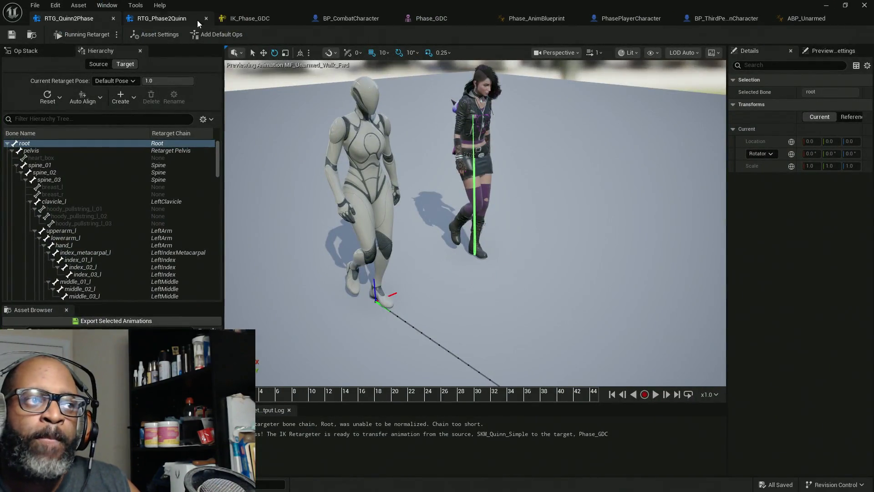
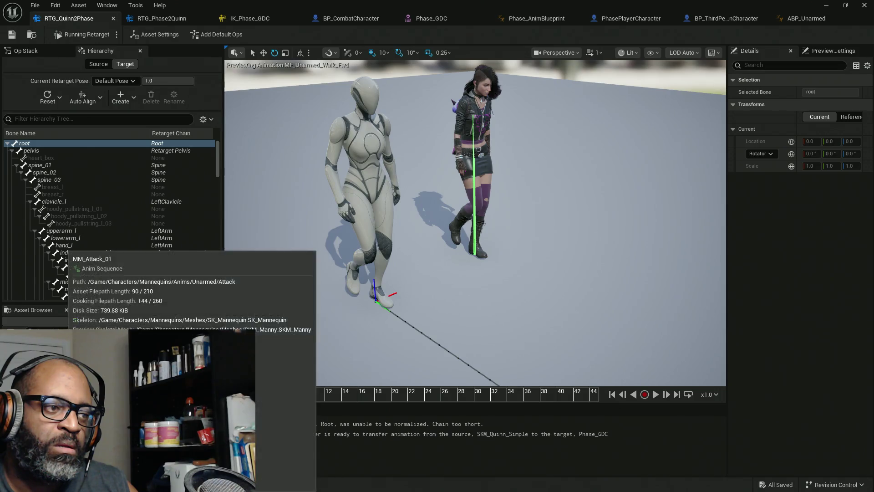
- Preview MM_Attack_01 through MM_Attack_03 on both characters and pause the kick mid-motion
{"action": "left_click", "coordinate": [63, 346]}
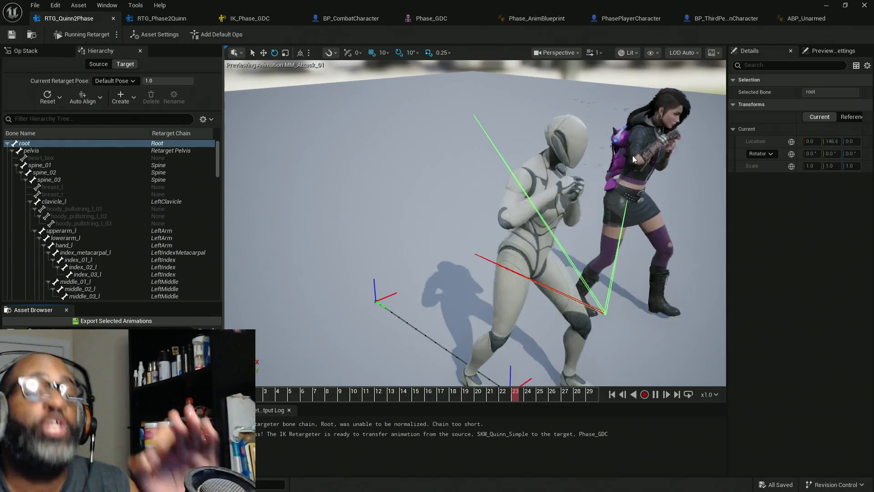
{"action": "key", "text": "Down"}
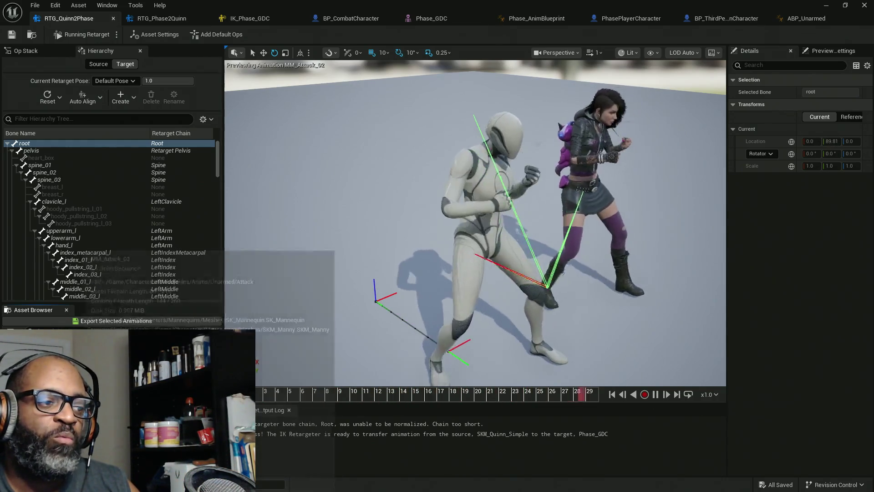
{"action": "key", "text": "Down"}
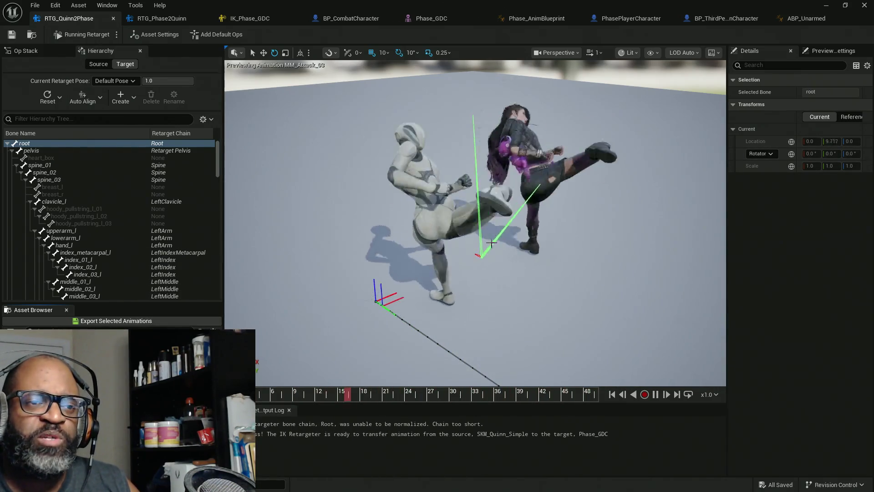
{"action": "mouse_move", "coordinate": [517, 235]}
{"action": "left_mouse_down"}
{"action": "mouse_move", "coordinate": [501, 227]}
{"action": "mouse_move", "coordinate": [482, 241]}
{"action": "mouse_move", "coordinate": [501, 223]}
{"action": "mouse_move", "coordinate": [487, 232]}
{"action": "left_mouse_up"}
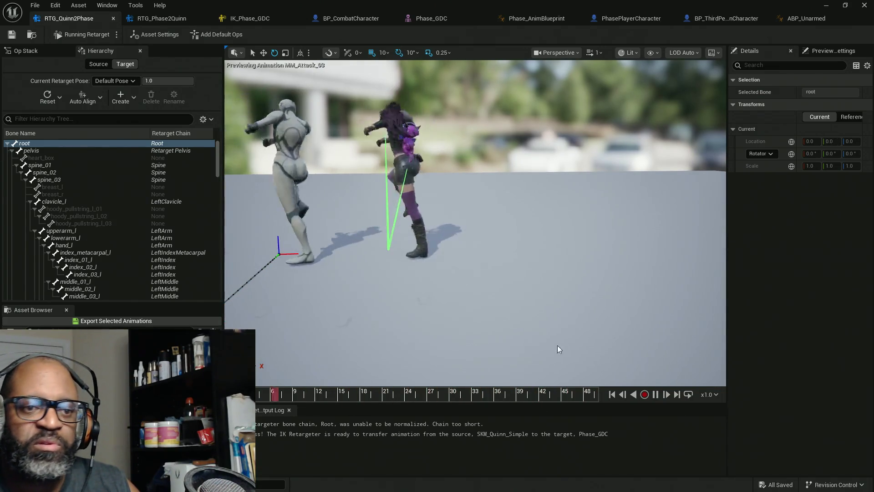
{"action": "left_click", "coordinate": [656, 394]}
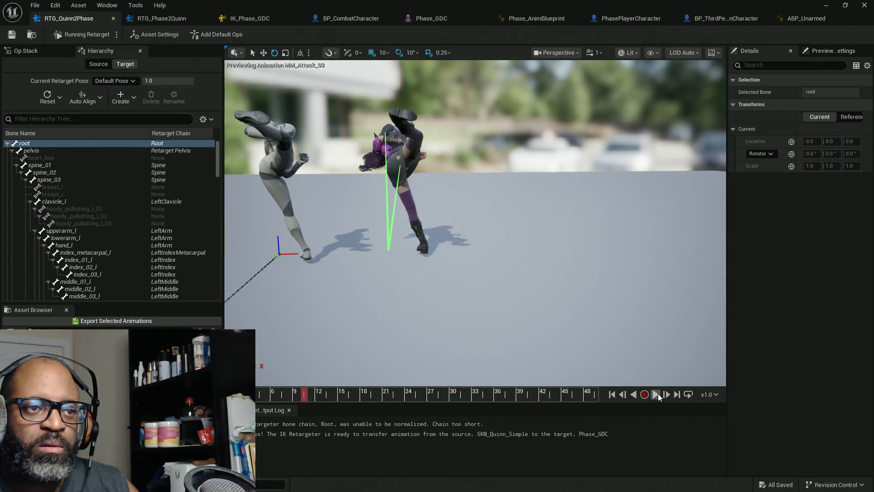
- Reframe the view around both kicking characters, then preview MM_ChargedAttack and pause it
{"action": "mouse_move", "coordinate": [409, 183]}
{"action": "left_mouse_down"}
{"action": "mouse_move", "coordinate": [412, 200]}
{"action": "mouse_move", "coordinate": [407, 173]}
{"action": "mouse_move", "coordinate": [482, 201]}
{"action": "mouse_move", "coordinate": [452, 185]}
{"action": "mouse_move", "coordinate": [461, 196]}
{"action": "left_mouse_up"}
{"action": "scroll", "coordinate": [508, 250], "scroll_direction": "down", "scroll_amount": 5}
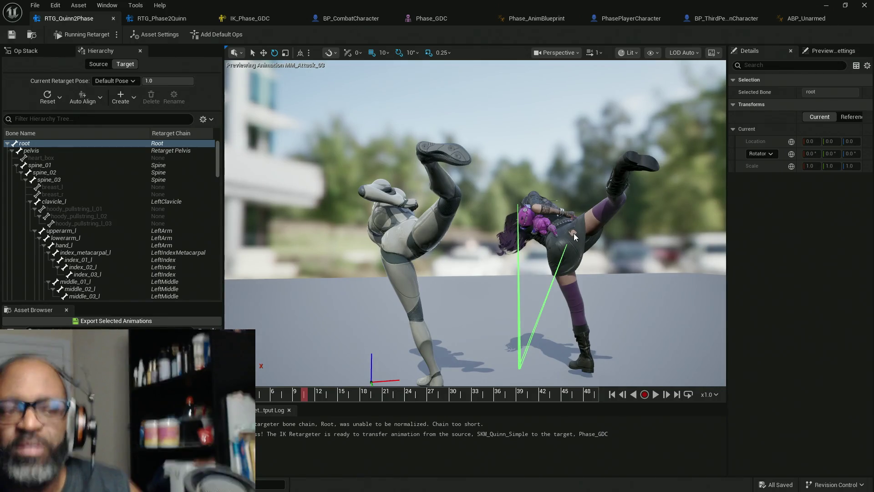
{"action": "left_click_drag", "start_coordinate": [553, 245], "coordinate": [602, 257]}
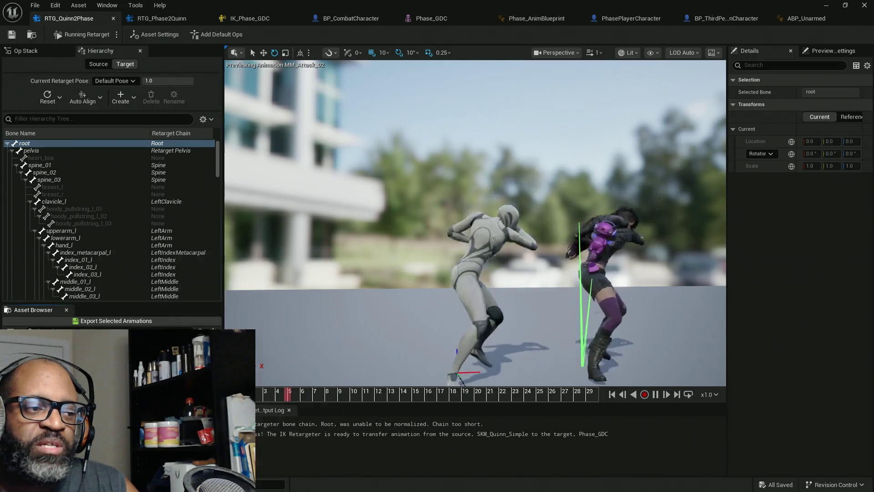
{"action": "left_click", "coordinate": [137, 333]}
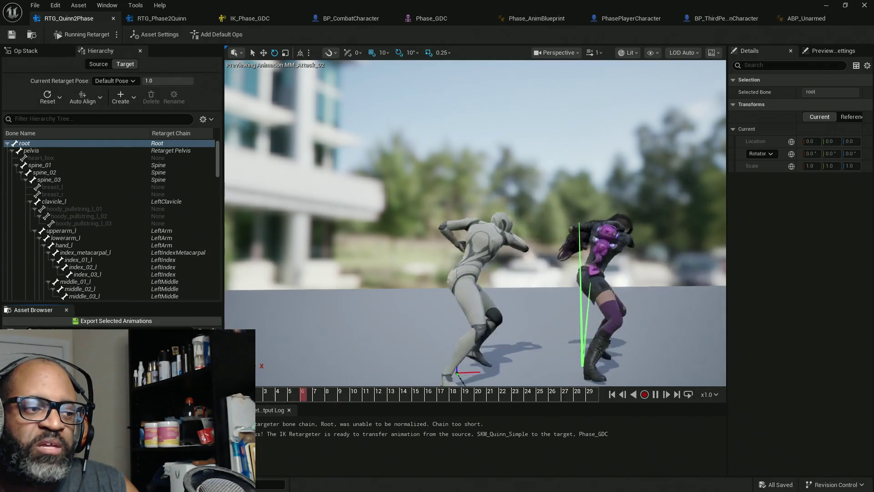
{"action": "left_click", "coordinate": [109, 339]}
{"action": "left_click", "coordinate": [91, 346]}
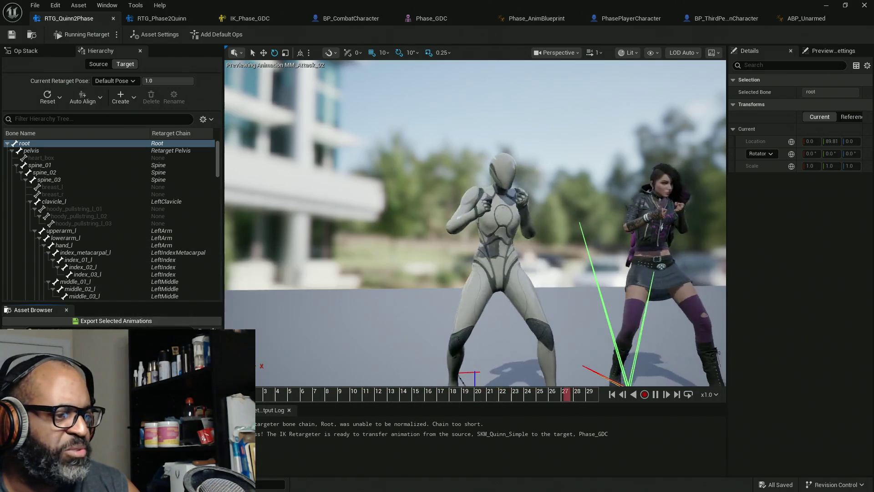
{"action": "left_click", "coordinate": [100, 346]}
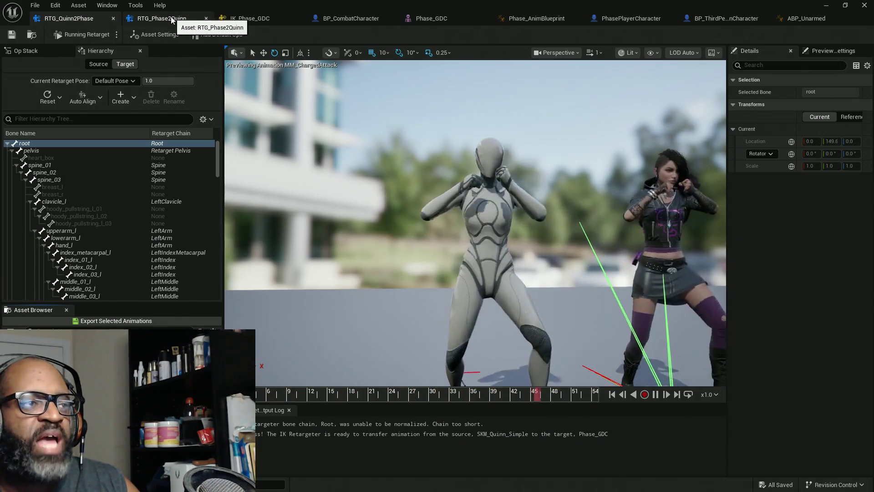
{"action": "left_click", "coordinate": [657, 394]}
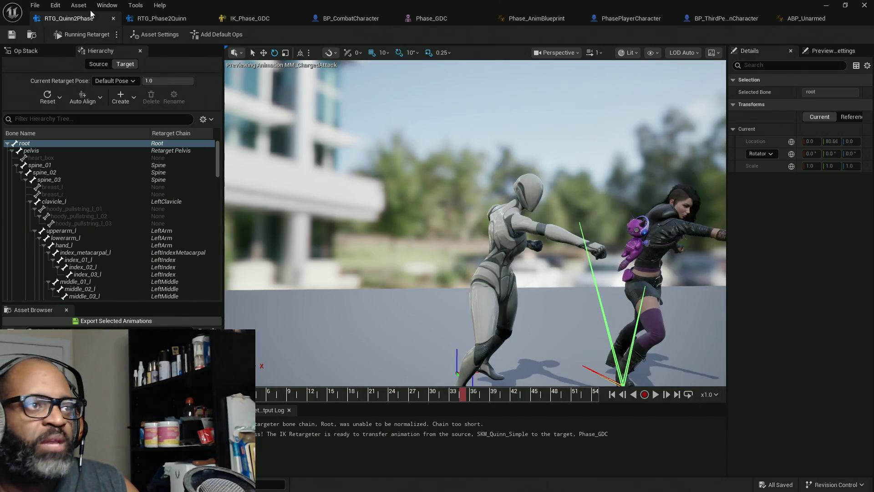
- In RTG_Phase2Quinn, step from Primary_Attack_A_Slow through to previewing R_Ability_Loop
{"action": "left_click", "coordinate": [164, 19]}
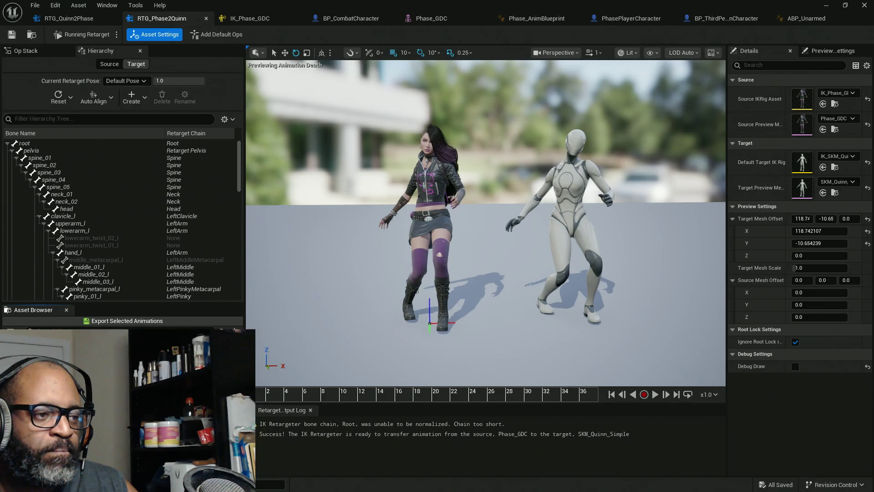
{"action": "key", "text": "Down"}
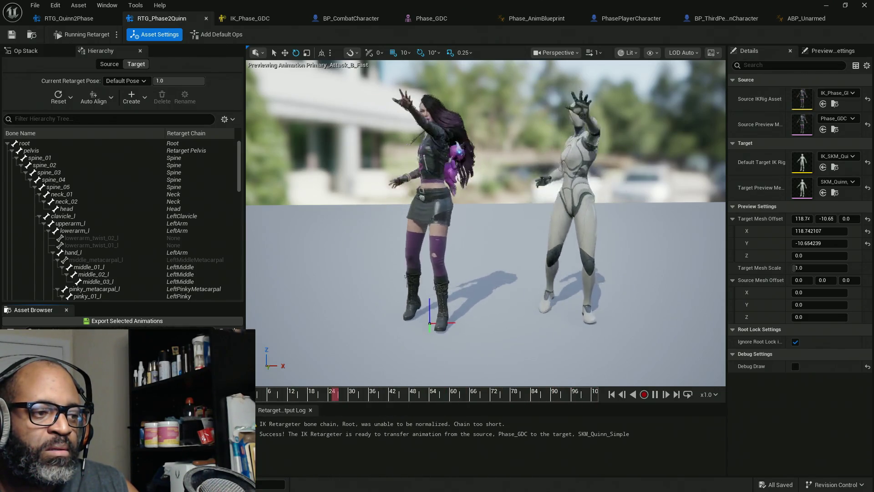
{"action": "left_click", "coordinate": [82, 356]}
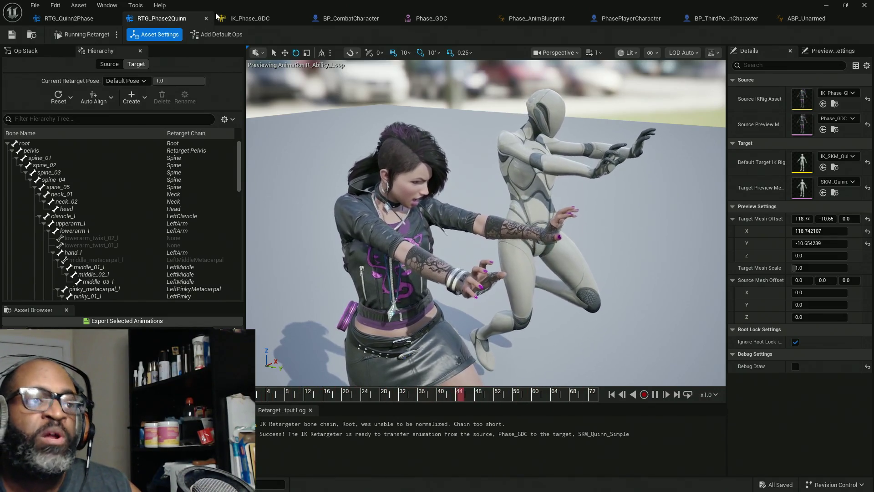
- In BP_CombatCharacter, toggle the Mesh component's Rendering Visible on and back off
{"action": "left_click", "coordinate": [351, 20]}
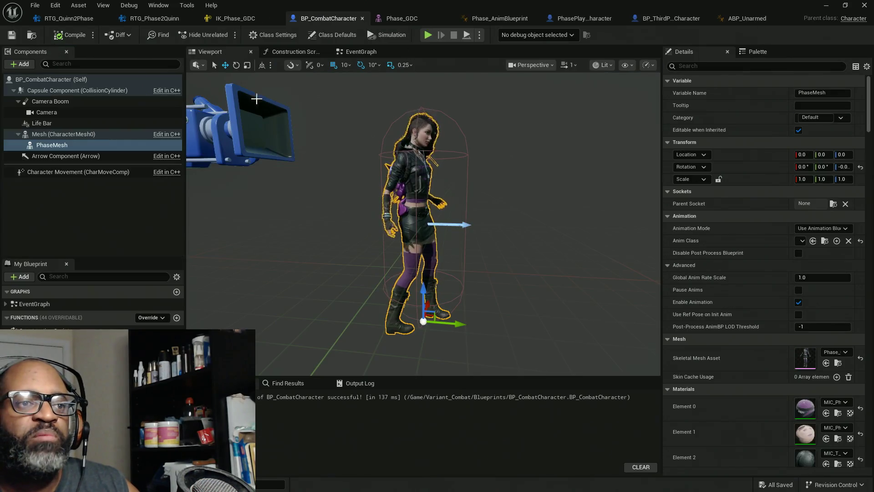
{"action": "left_click", "coordinate": [43, 136]}
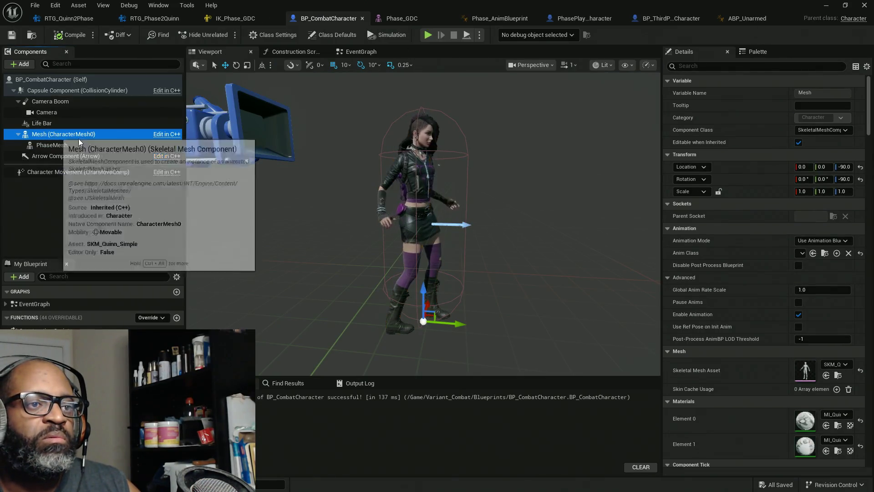
{"action": "scroll", "coordinate": [765, 264], "scroll_direction": "down", "scroll_amount": 15}
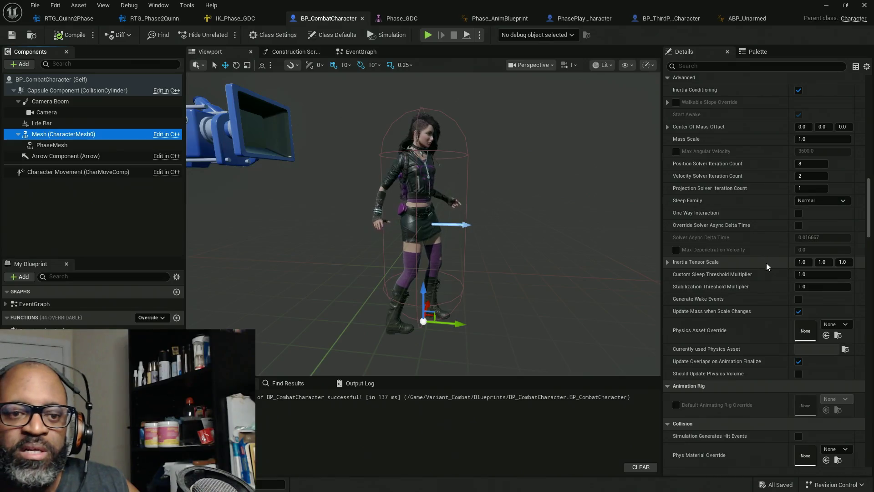
{"action": "scroll", "coordinate": [725, 294], "scroll_direction": "down", "scroll_amount": 15}
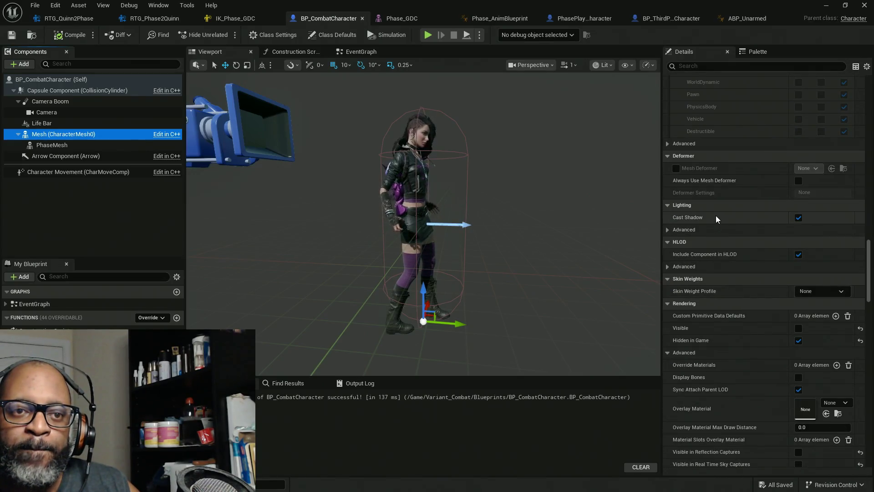
{"action": "scroll", "coordinate": [728, 302], "scroll_direction": "down", "scroll_amount": 1}
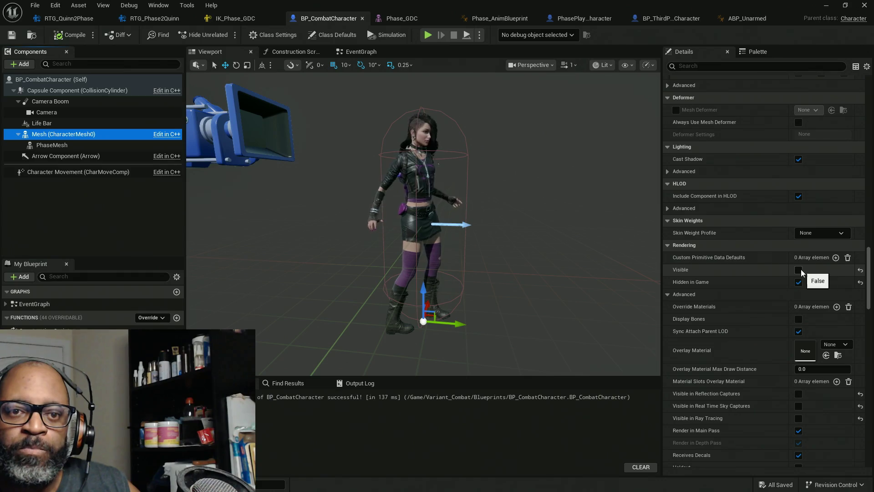
{"action": "left_click", "coordinate": [799, 269]}
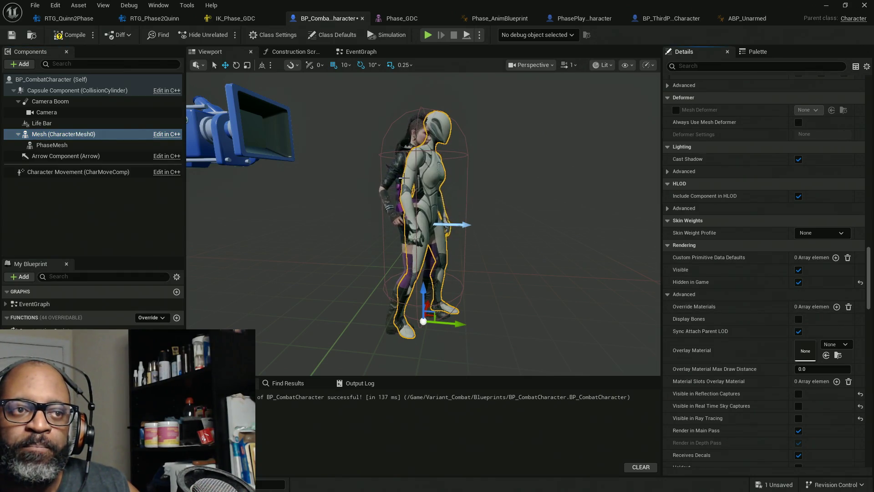
{"action": "left_click", "coordinate": [798, 269]}
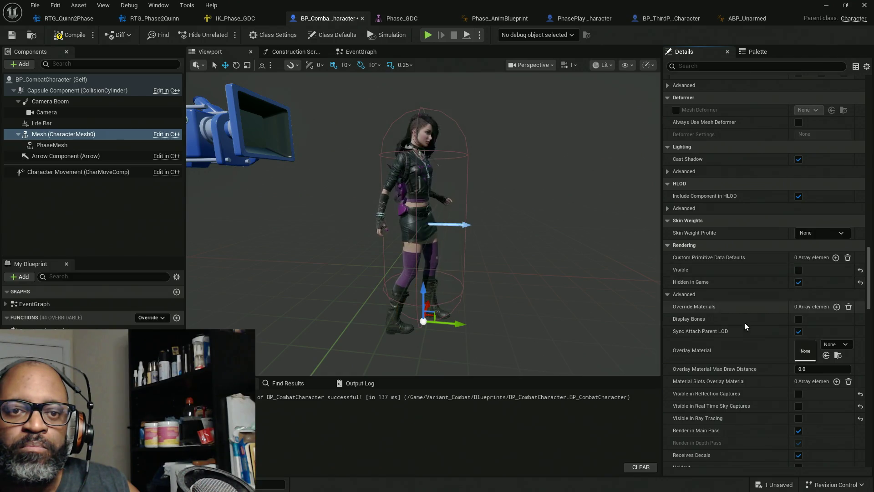
- Select PhaseMesh, compile BP_CombatCharacter and bring up Phase_AnimBlueprint's AnimGraph
{"action": "left_click", "coordinate": [44, 146]}
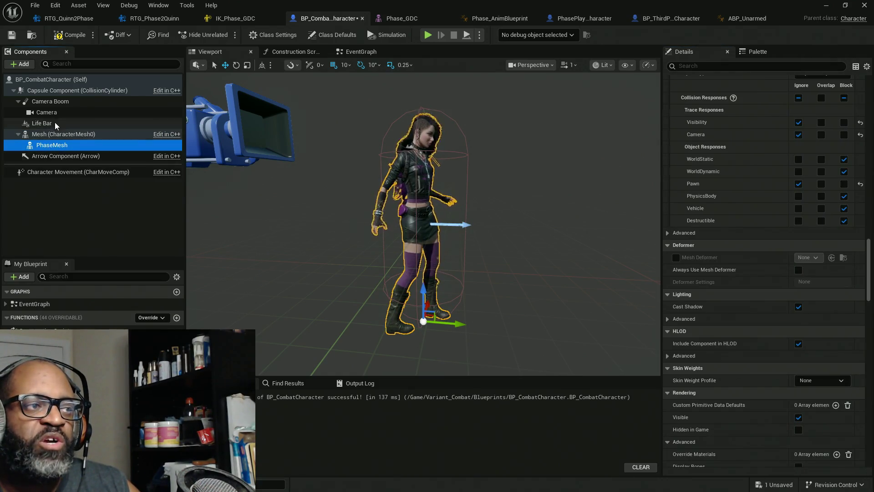
{"action": "left_click", "coordinate": [72, 36]}
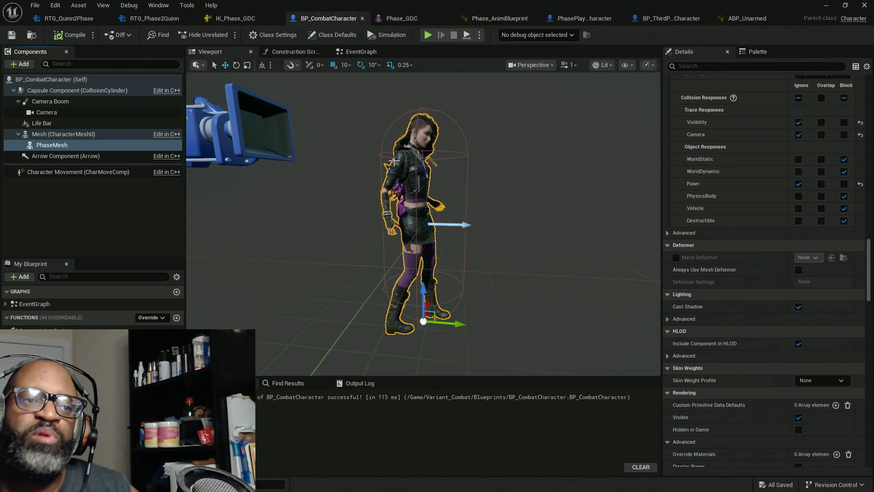
{"action": "left_click", "coordinate": [500, 19]}
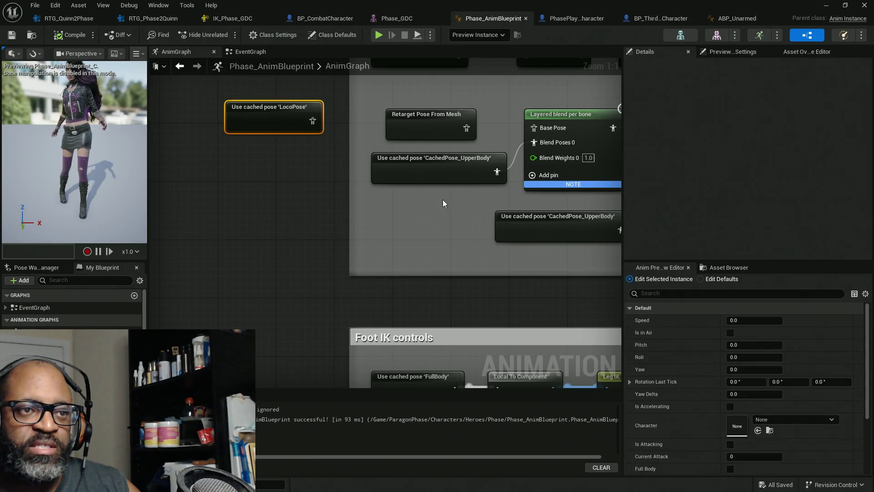
- Zoom the AnimGraph and marquee-select the Retarget Pose From Mesh node
{"action": "scroll", "coordinate": [314, 136], "scroll_direction": "down", "scroll_amount": 5}
{"action": "scroll", "coordinate": [387, 123], "scroll_direction": "up", "scroll_amount": 3}
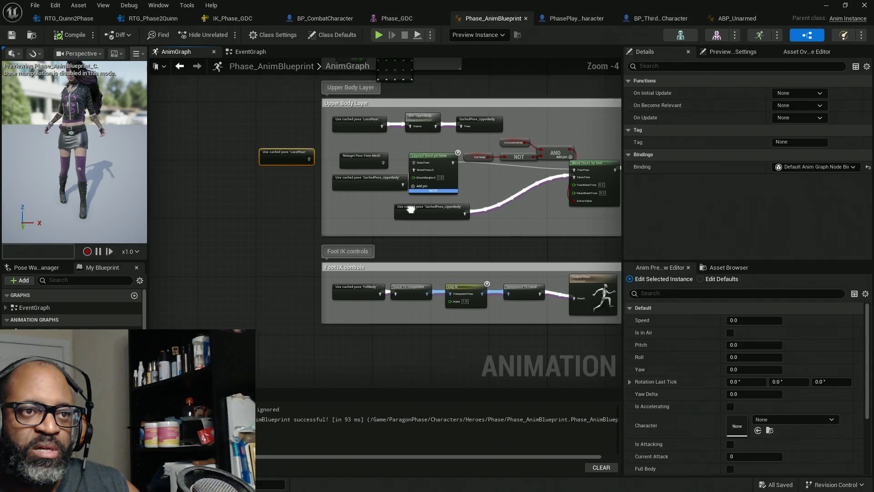
{"action": "left_click_drag", "start_coordinate": [374, 128], "coordinate": [270, 178]}
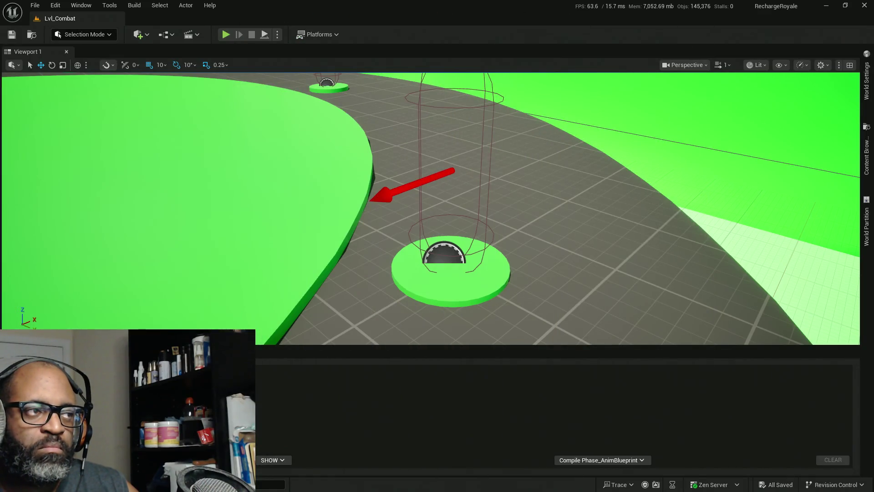
{"action": "key", "text": "alt+p"}
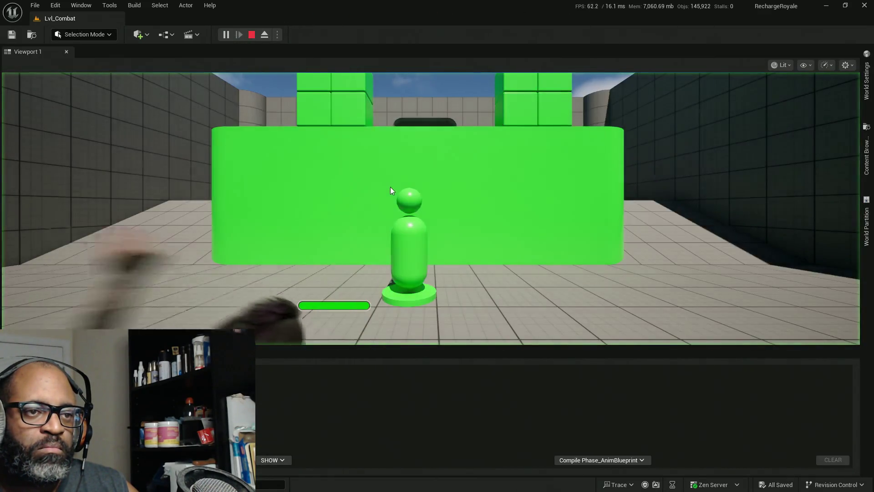
{"action": "key", "text": "w"}
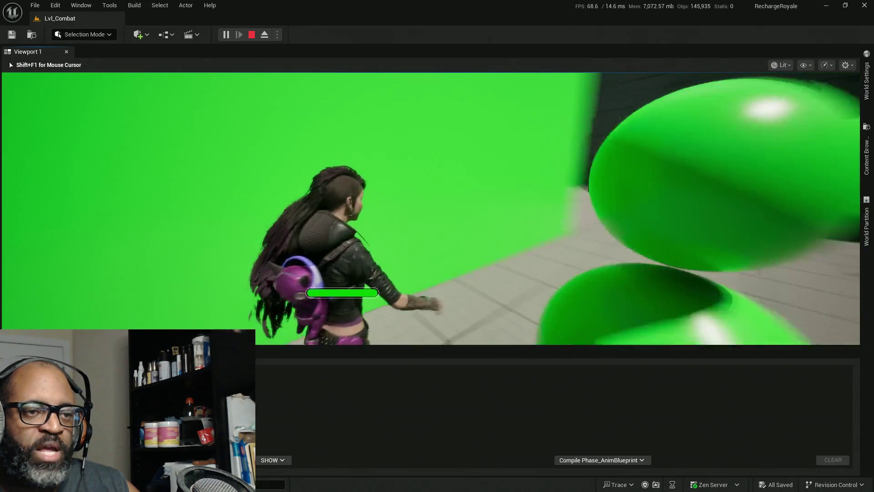
{"action": "key", "text": "Escape"}
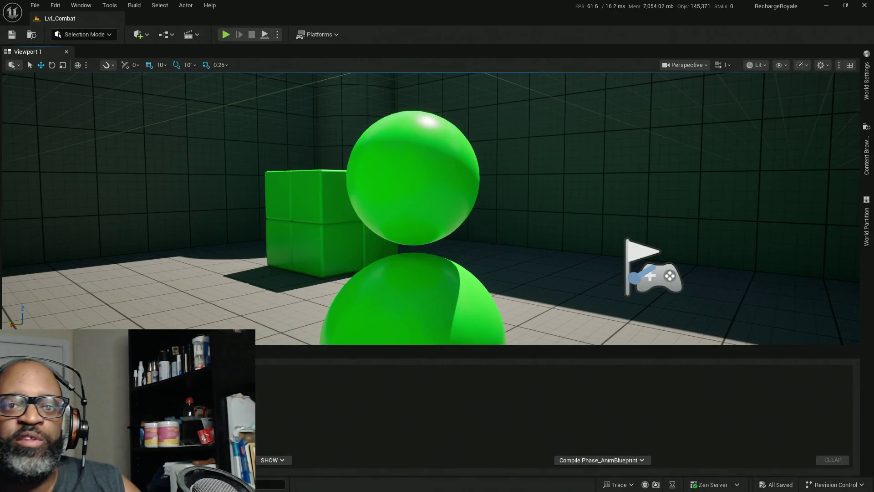
- Browse the Content Browser to AbandonedFactory/Demo/Maps and select the Street_01 night lighting map
{"action": "left_click", "coordinate": [866, 155]}
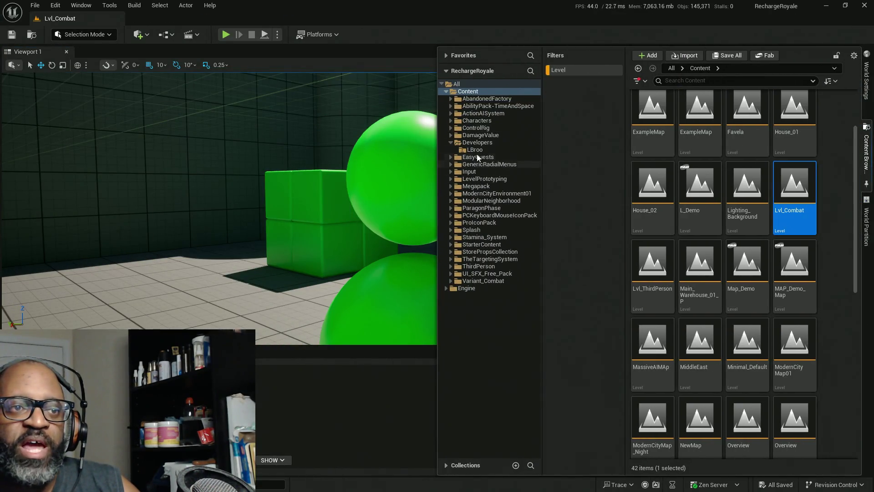
{"action": "left_click", "coordinate": [461, 100]}
{"action": "left_click", "coordinate": [451, 99]}
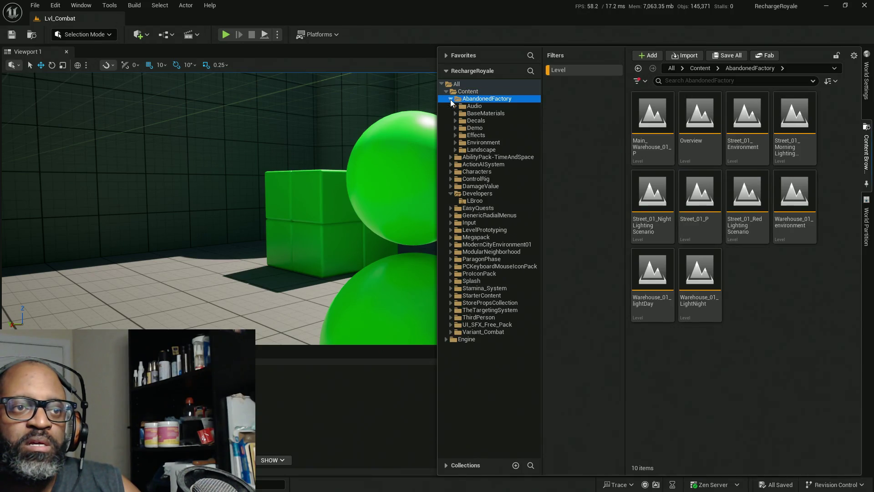
{"action": "left_click", "coordinate": [455, 142]}
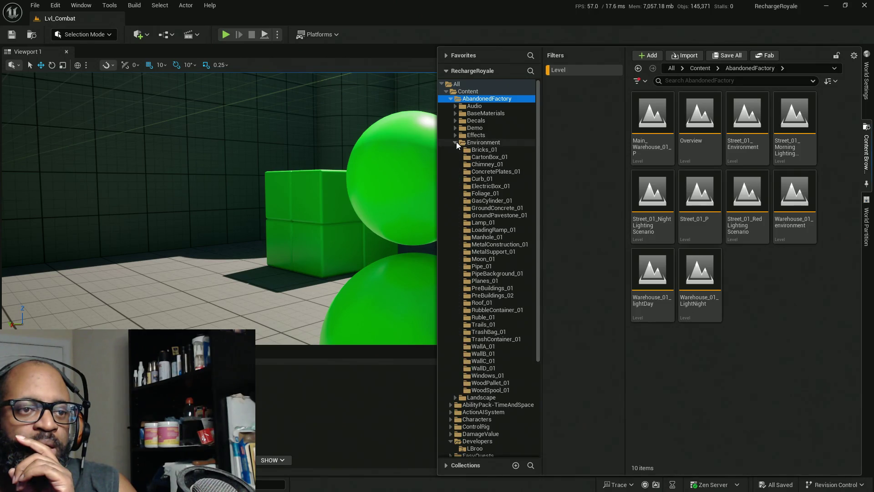
{"action": "left_click", "coordinate": [456, 142]}
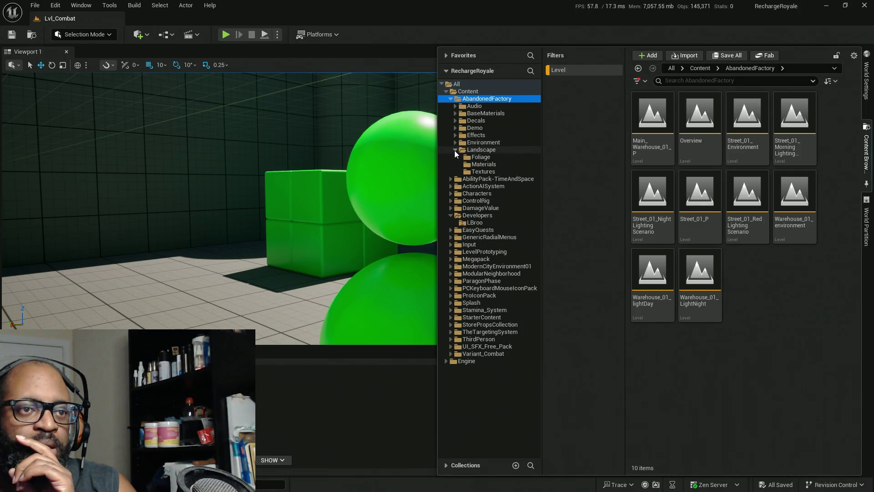
{"action": "left_click", "coordinate": [456, 128]}
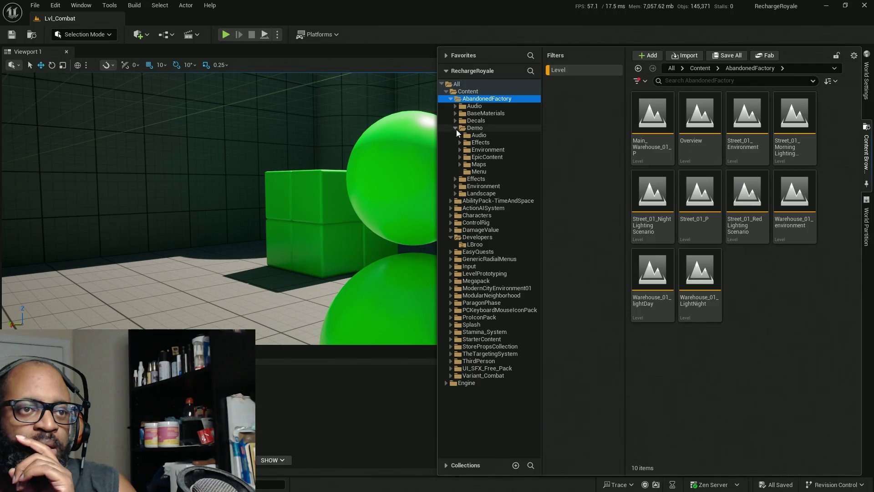
{"action": "left_click", "coordinate": [460, 164]}
{"action": "left_click", "coordinate": [459, 164]}
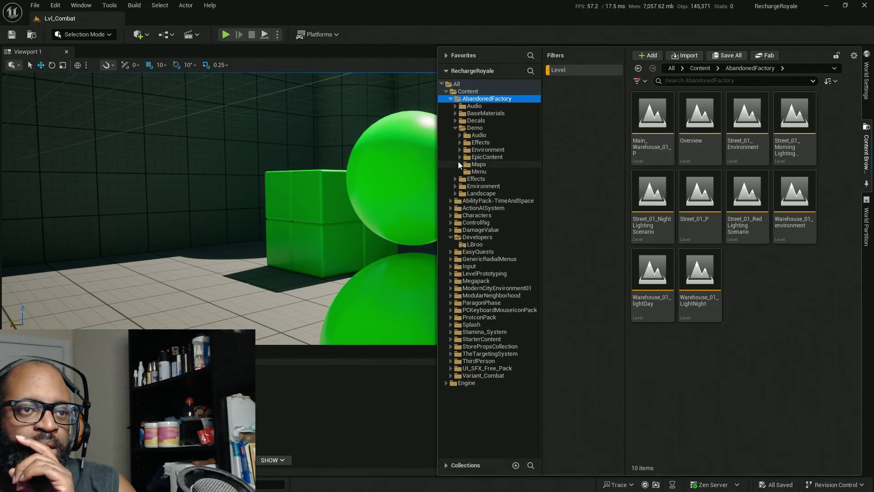
{"action": "left_click", "coordinate": [460, 164]}
{"action": "left_click", "coordinate": [471, 164]}
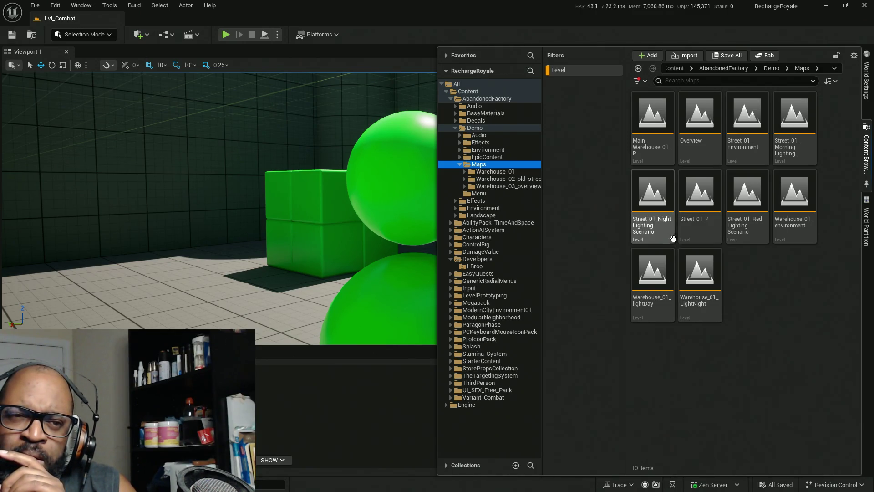
{"action": "left_click", "coordinate": [661, 219]}
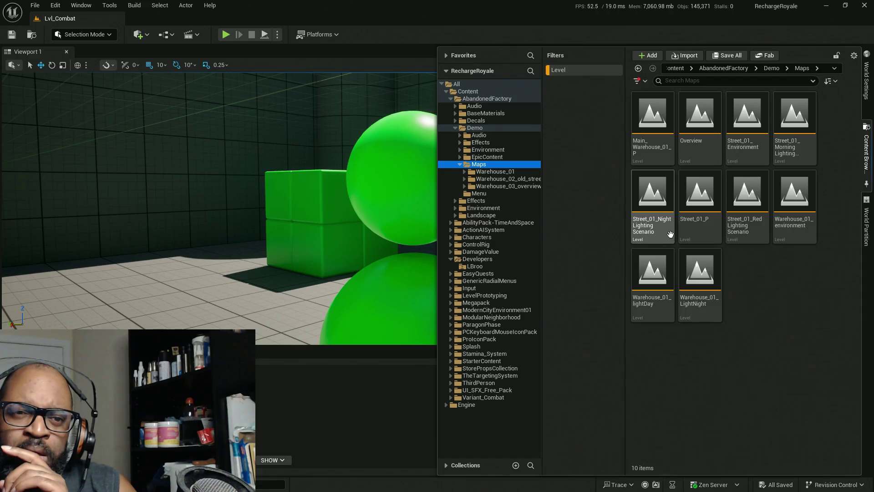
- Load Street_01_NightLightingScenario, then open the Warehouse_01_environment map instead
{"action": "double_click", "coordinate": [646, 197]}
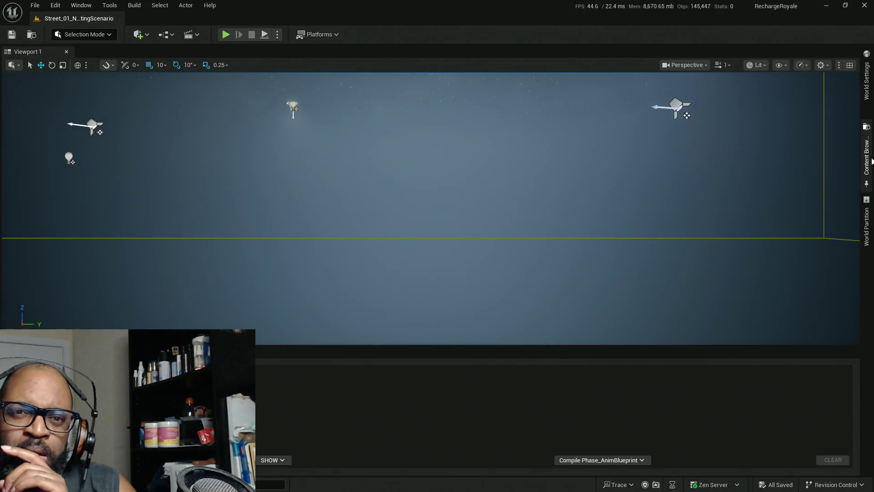
{"action": "left_click", "coordinate": [866, 174]}
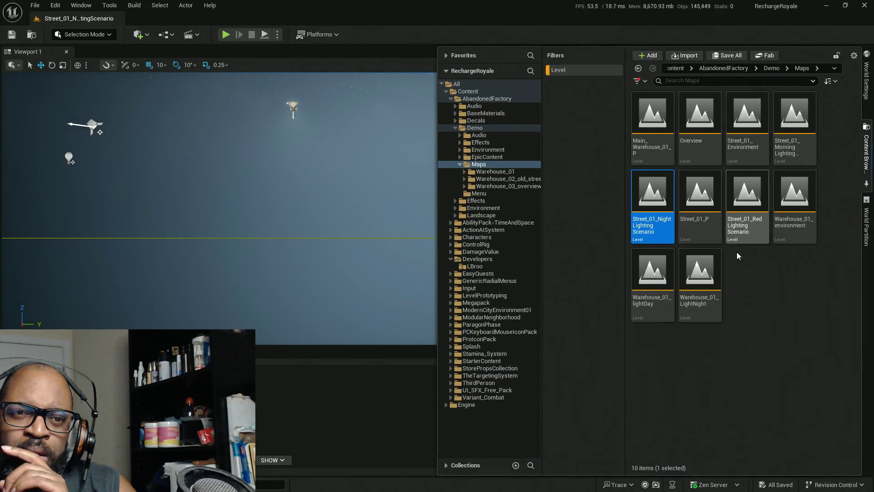
{"action": "mouse_move", "coordinate": [751, 237]}
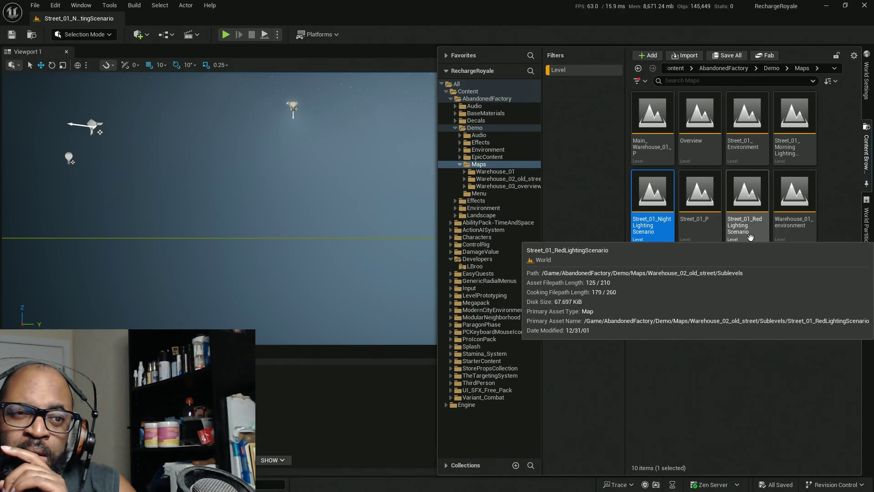
{"action": "left_click", "coordinate": [794, 219]}
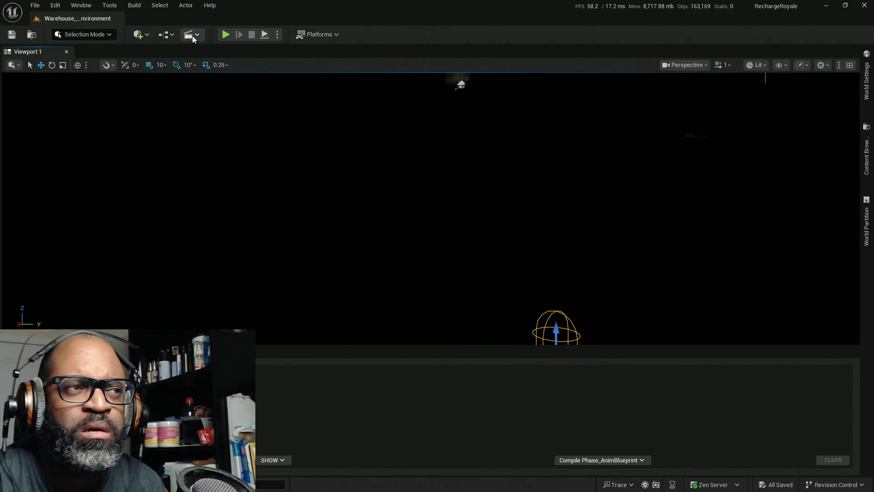
- Briefly playtest the warehouse environment with a smaller log area, then return to the Maps folder
{"action": "left_click", "coordinate": [225, 35]}
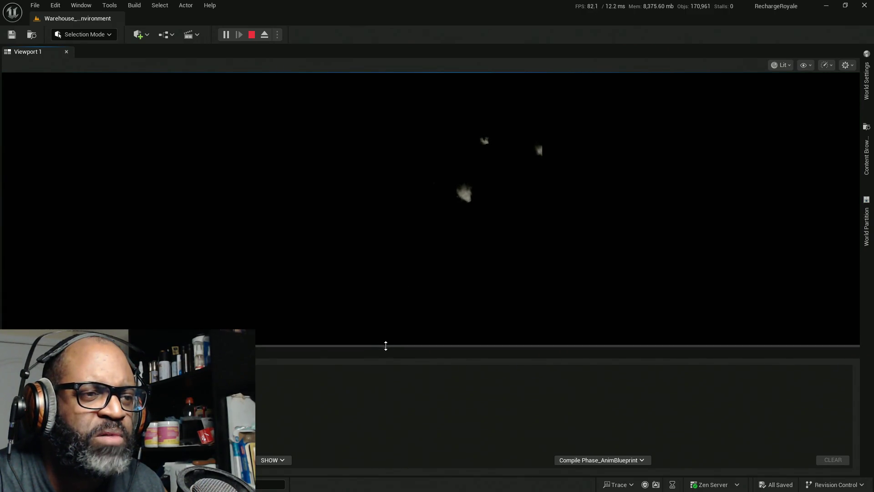
{"action": "left_click_drag", "start_coordinate": [386, 345], "coordinate": [394, 424]}
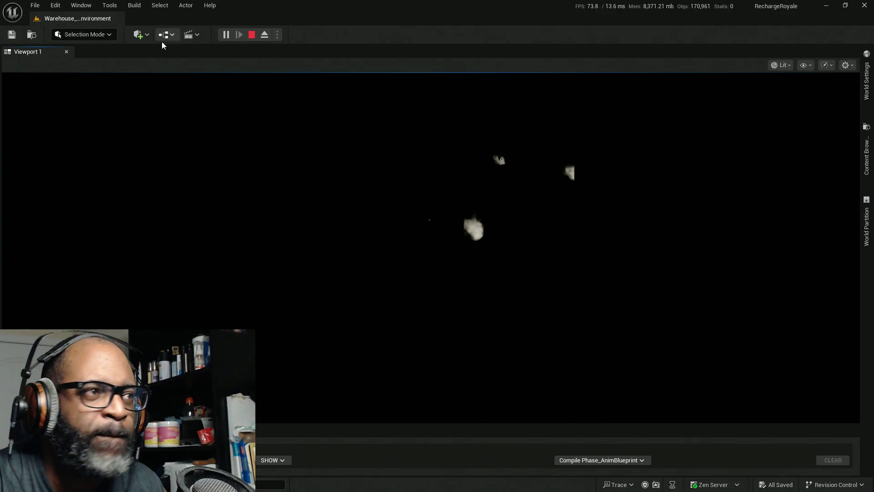
{"action": "left_click", "coordinate": [252, 35]}
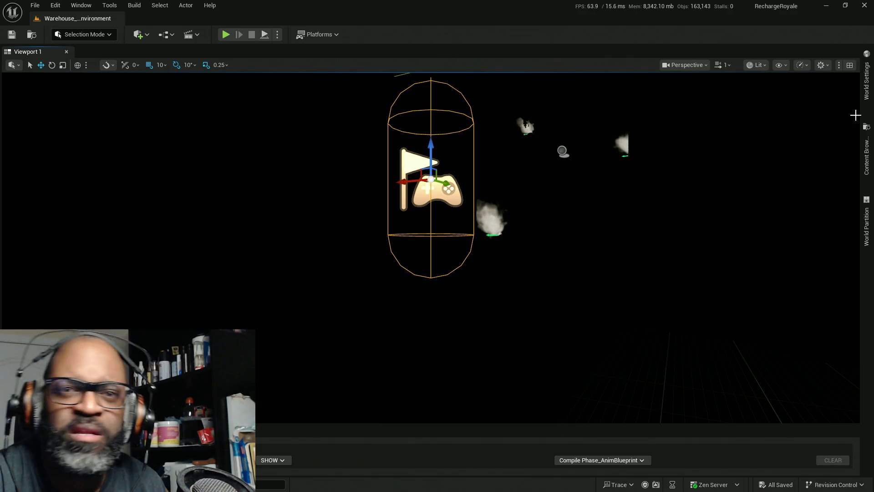
{"action": "left_click", "coordinate": [867, 152]}
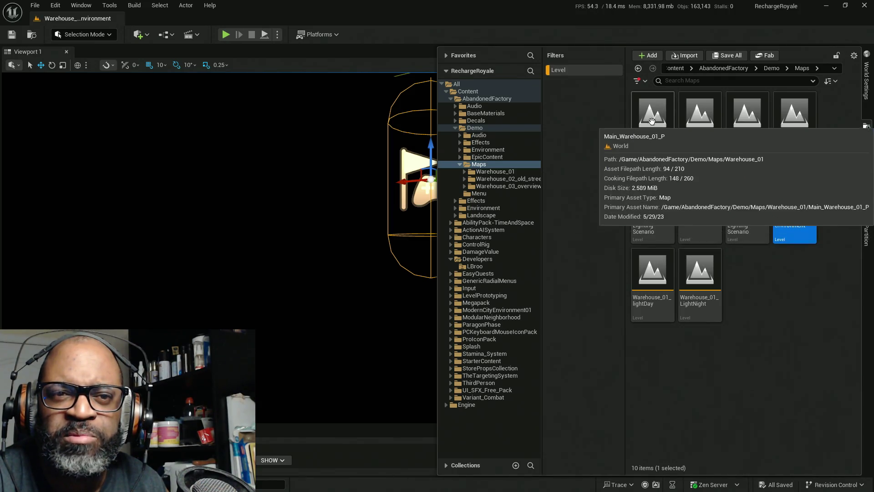
- Open Main_Warehouse_01_P, fly into the brick courtyard, view World Settings and start Play
{"action": "left_click", "coordinate": [653, 118]}
{"action": "double_click", "coordinate": [652, 119]}
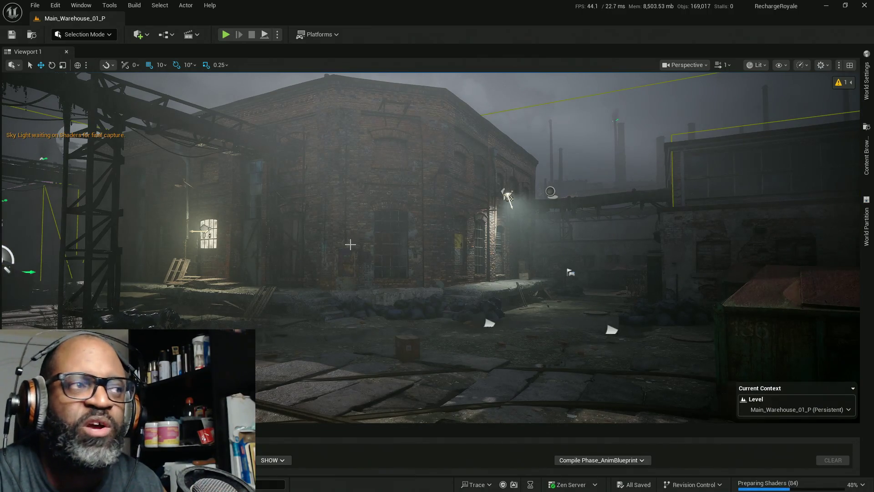
{"action": "left_click_drag", "start_coordinate": [348, 244], "coordinate": [446, 237]}
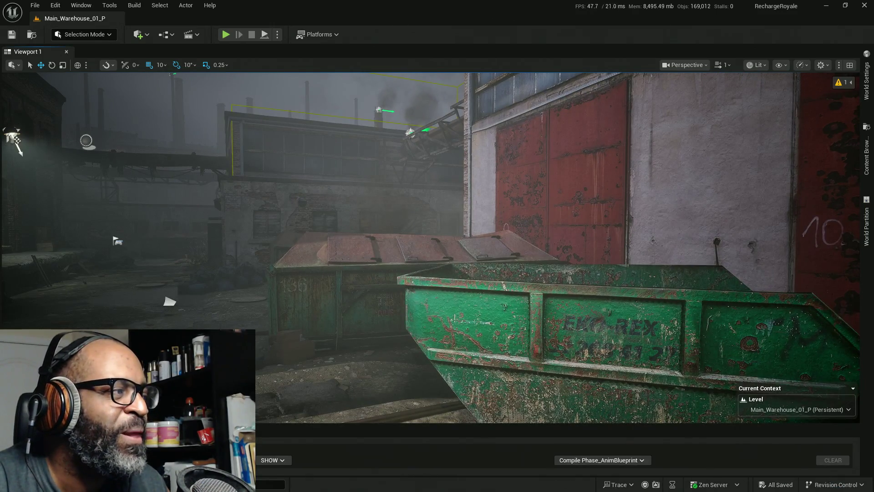
{"action": "left_click_drag", "start_coordinate": [193, 220], "coordinate": [230, 221]}
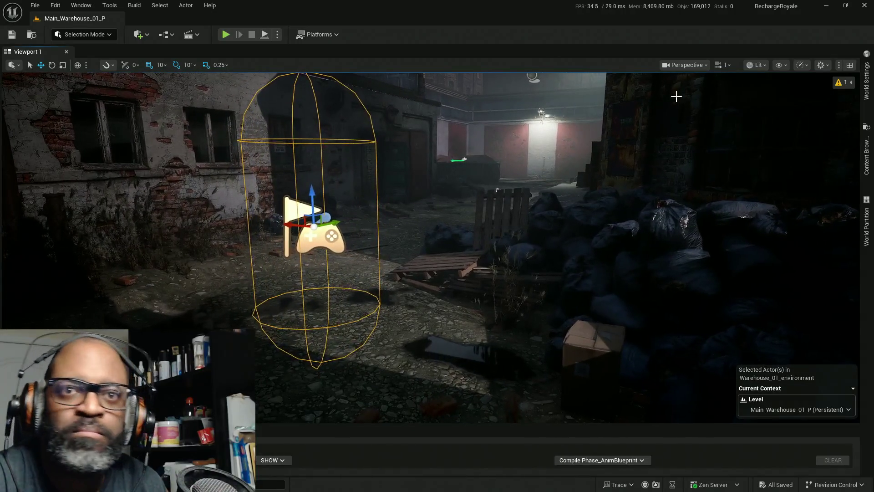
{"action": "left_click", "coordinate": [866, 80]}
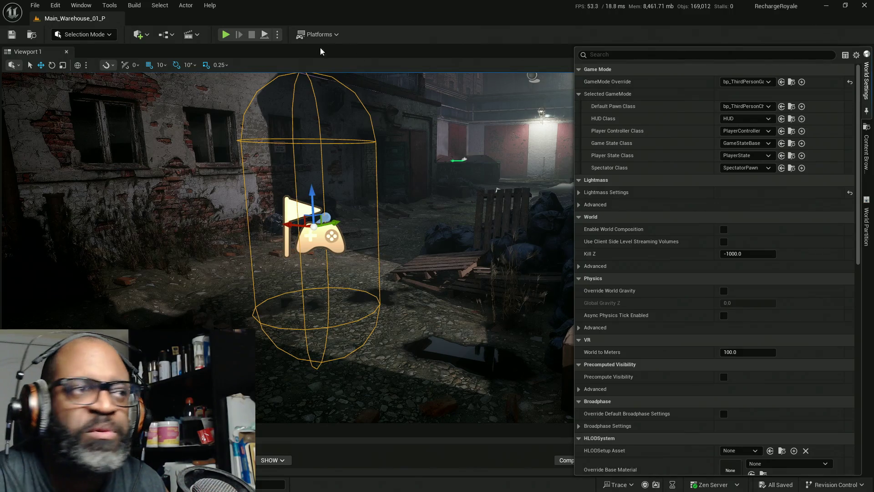
{"action": "left_click", "coordinate": [226, 35]}
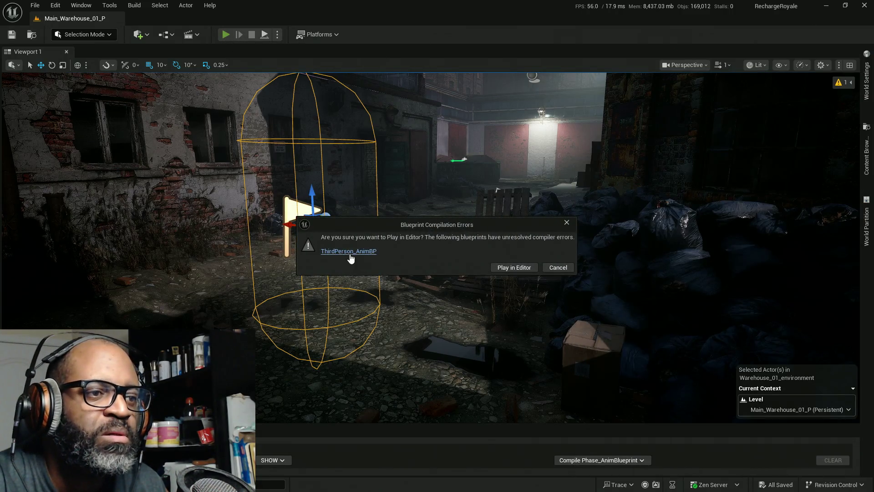
- Play the warehouse level despite the ThirdPerson_AnimBP error, starting with G and exiting with Esc
{"action": "left_click", "coordinate": [514, 268]}
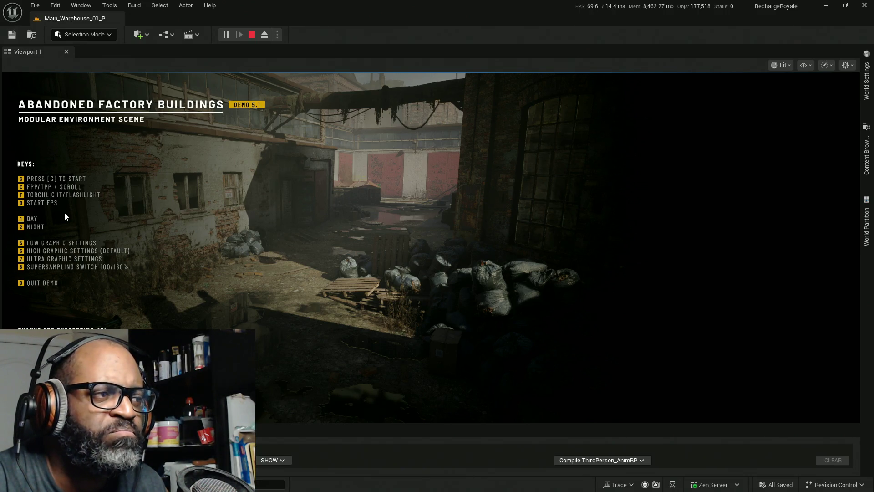
{"action": "left_click", "coordinate": [187, 214]}
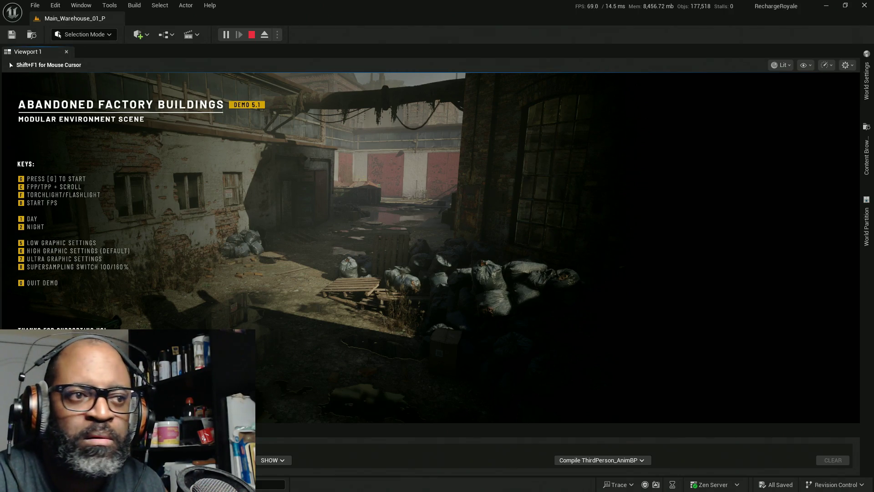
{"action": "key", "text": "g"}
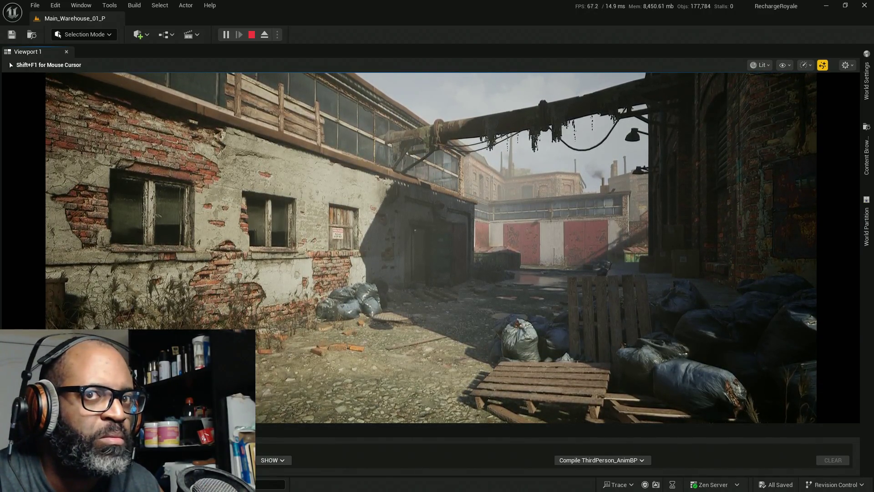
{"action": "key", "text": "Escape"}
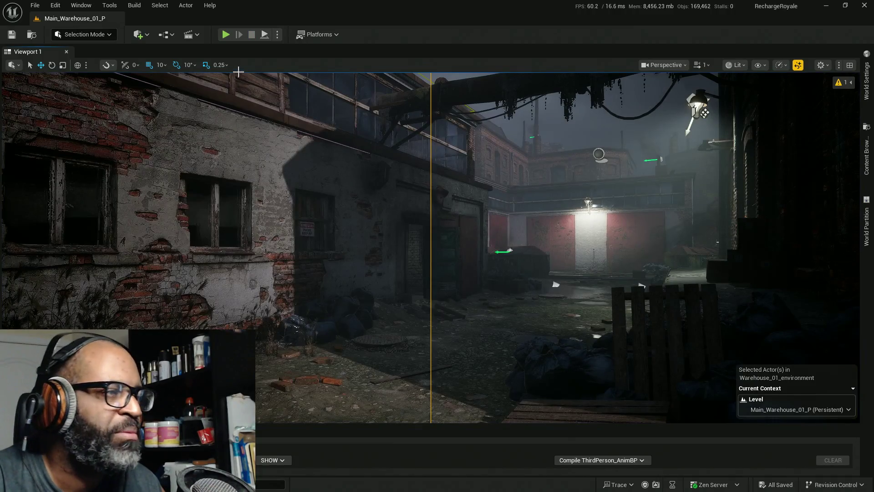
{"action": "left_click", "coordinate": [226, 34]}
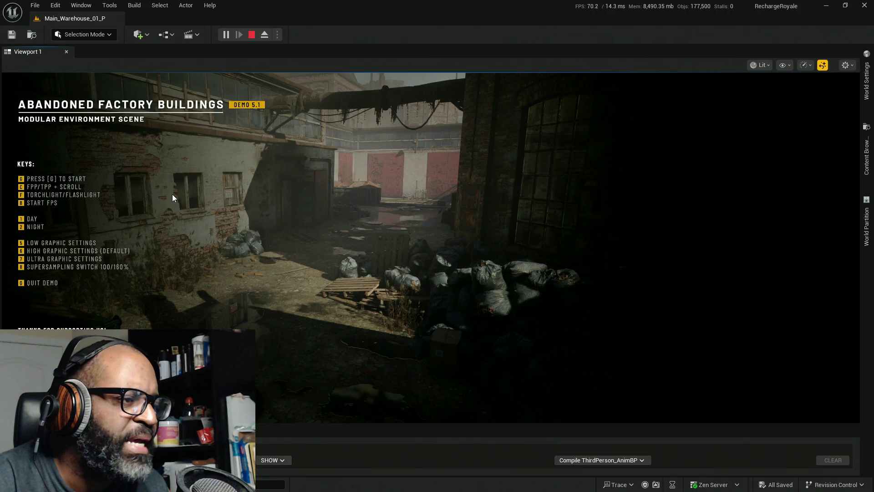
{"action": "left_click", "coordinate": [384, 223]}
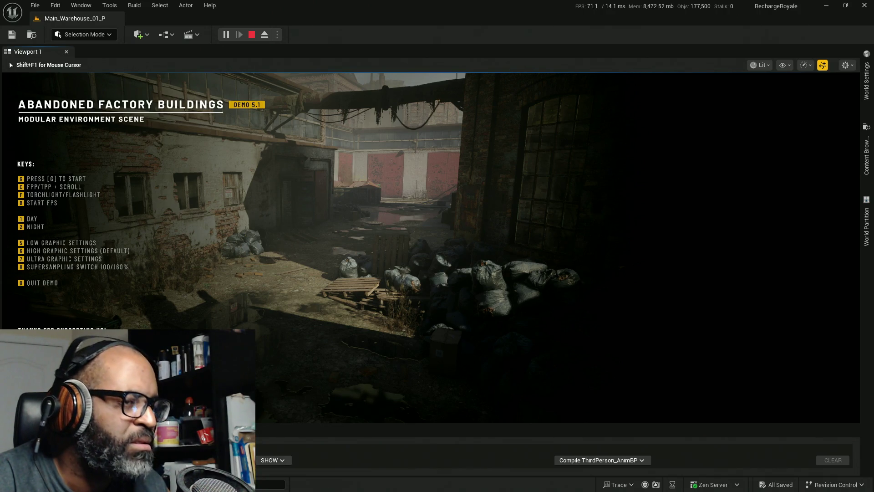
{"action": "key", "text": "g"}
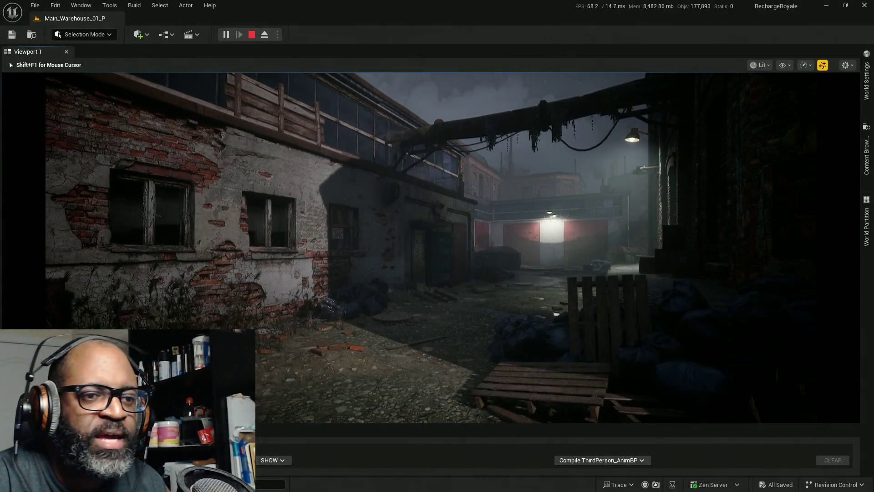
{"action": "key", "text": "Escape"}
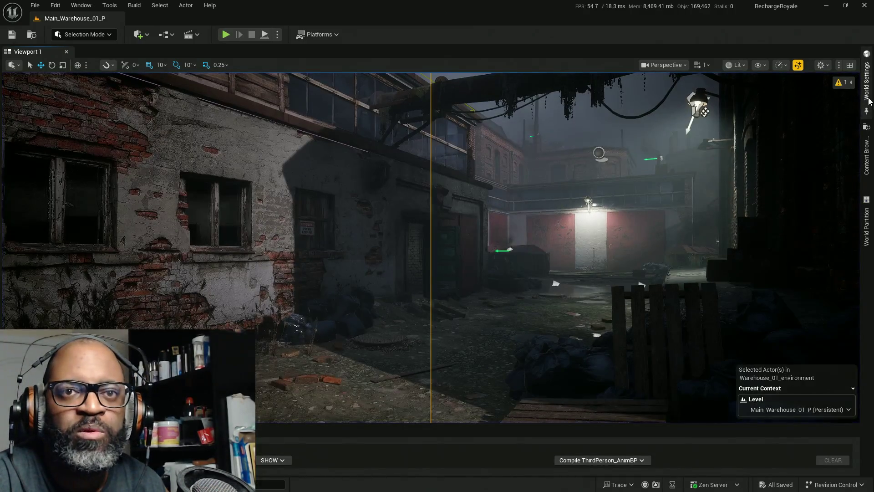
- Set Default Pawn Class to BP_CombatCharacter, test-play the level, then reopen World Settings
{"action": "left_click", "coordinate": [867, 80]}
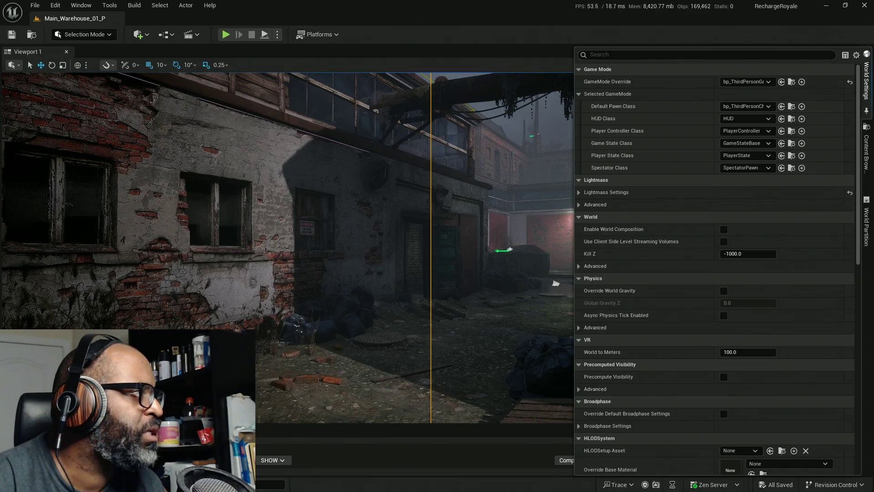
{"action": "key", "text": "ctrl+space"}
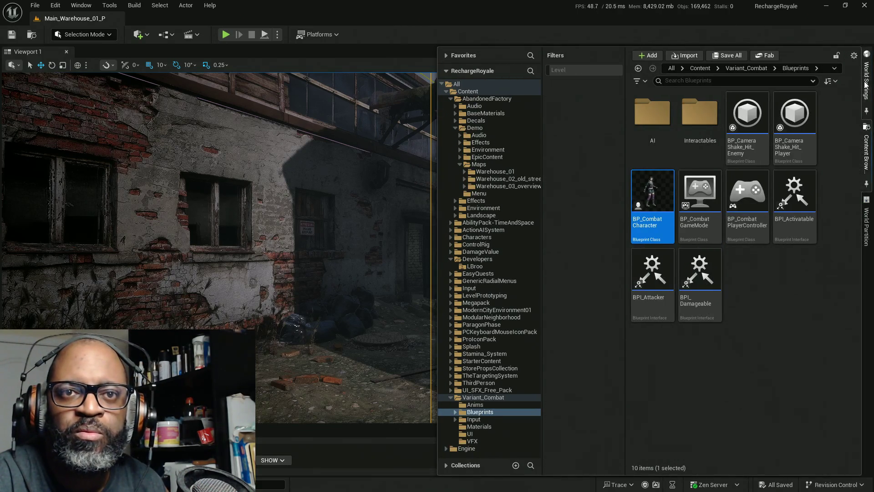
{"action": "left_click", "coordinate": [866, 84]}
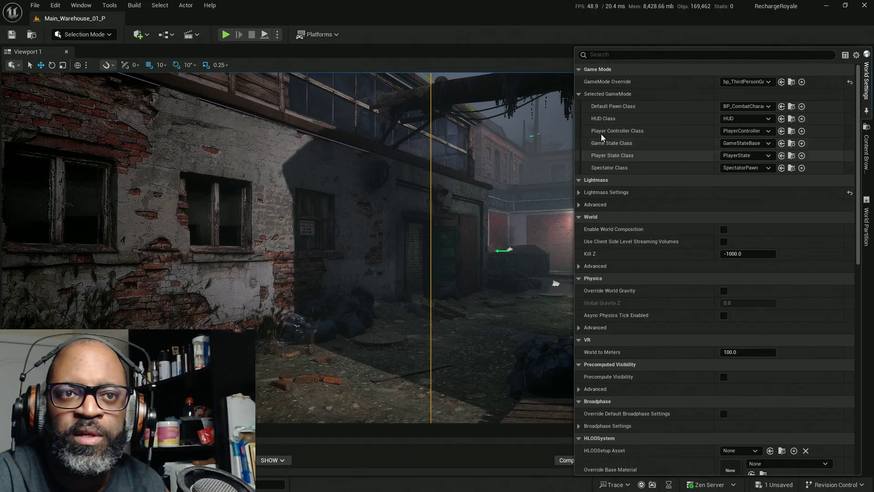
{"action": "left_click", "coordinate": [27, 52]}
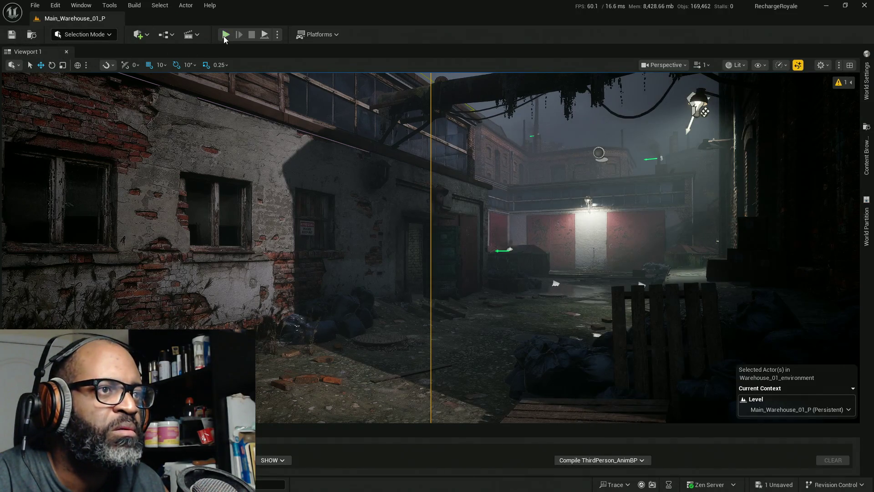
{"action": "left_click", "coordinate": [225, 35]}
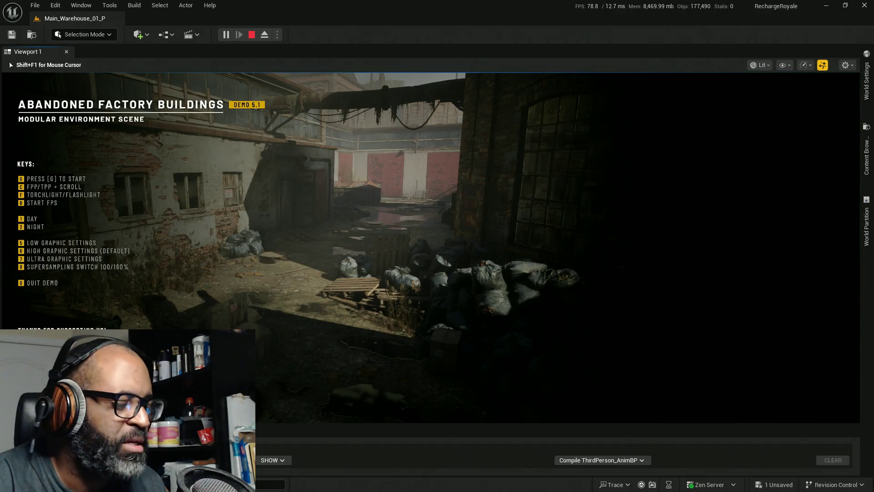
{"action": "key", "text": "g"}
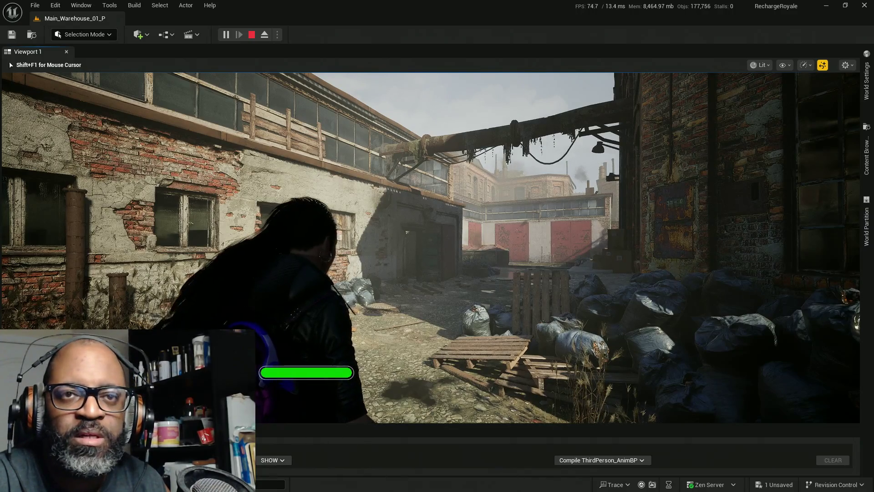
{"action": "key", "text": "Escape"}
{"action": "left_click", "coordinate": [867, 73]}
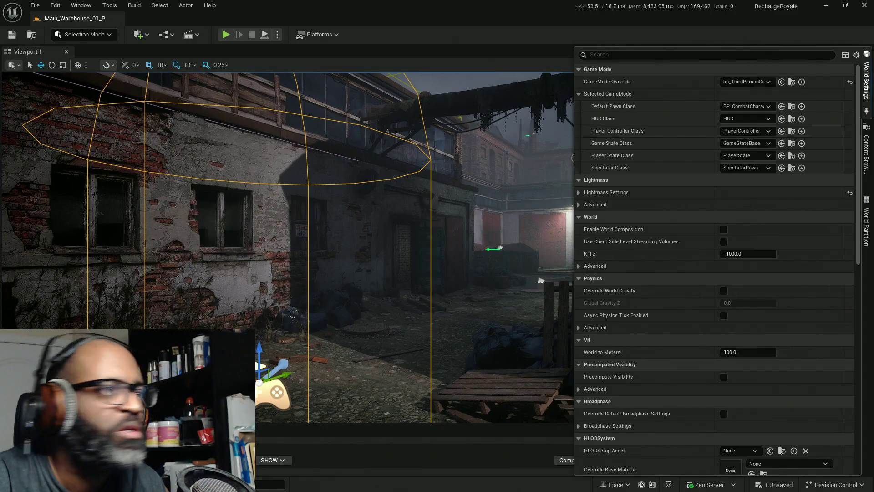
- Set the Player Controller Class to BP_CombatPlayerController, close World Settings, and start Play
{"action": "left_click", "coordinate": [763, 130]}
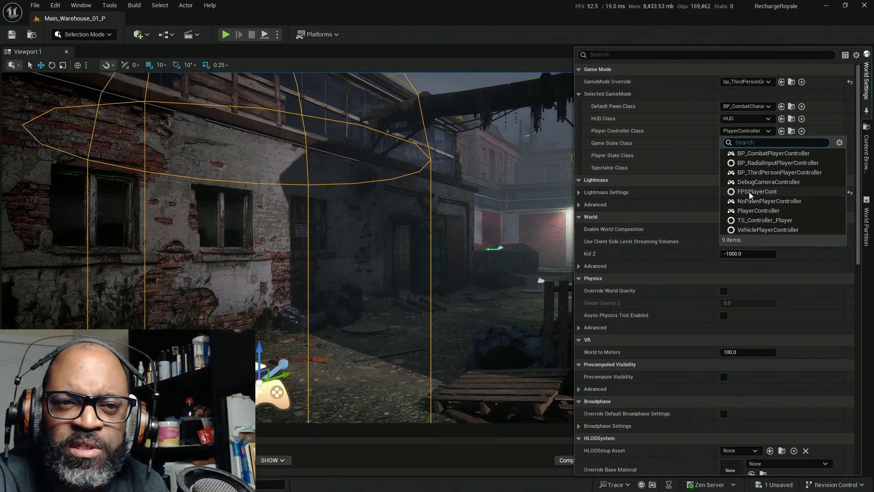
{"action": "left_click", "coordinate": [765, 153]}
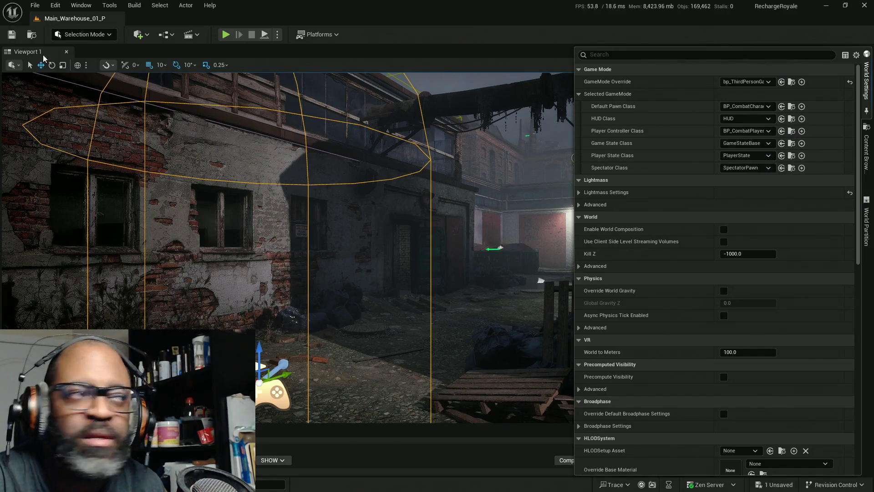
{"action": "left_click", "coordinate": [38, 37]}
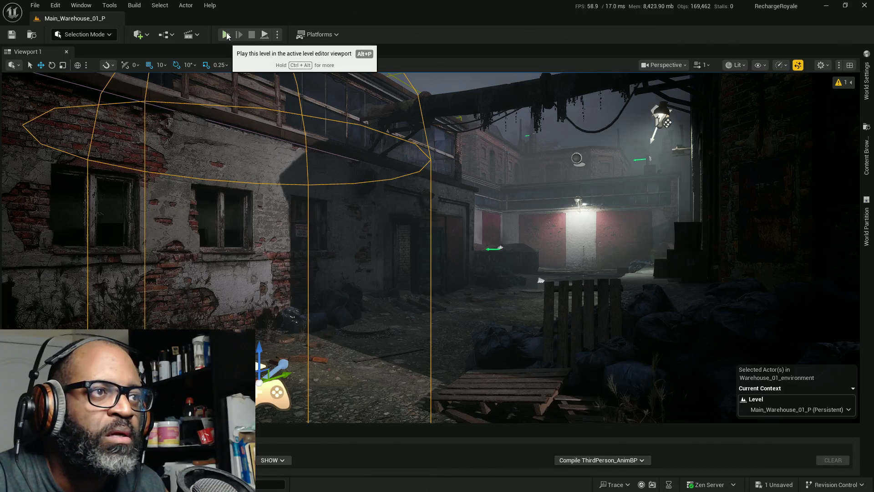
{"action": "left_click", "coordinate": [225, 35]}
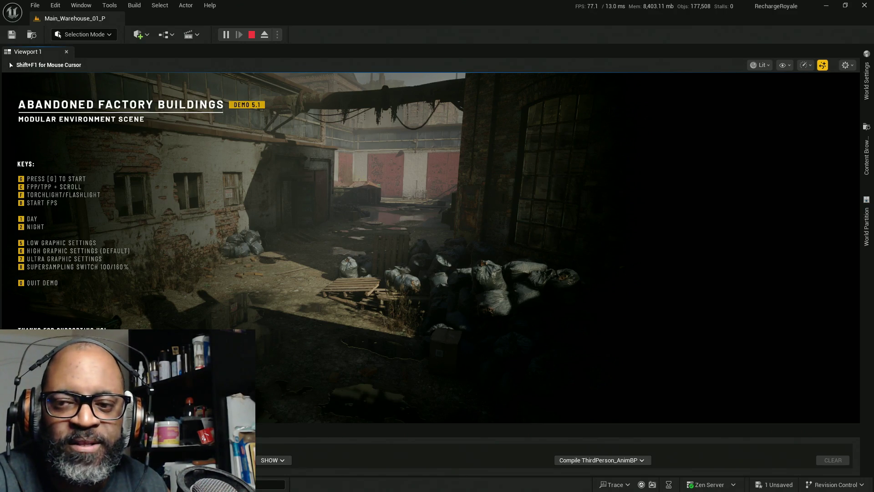
- Start the demo's gameplay with G, play the warehouse level, then stop the session with Esc
{"action": "key", "text": "g"}
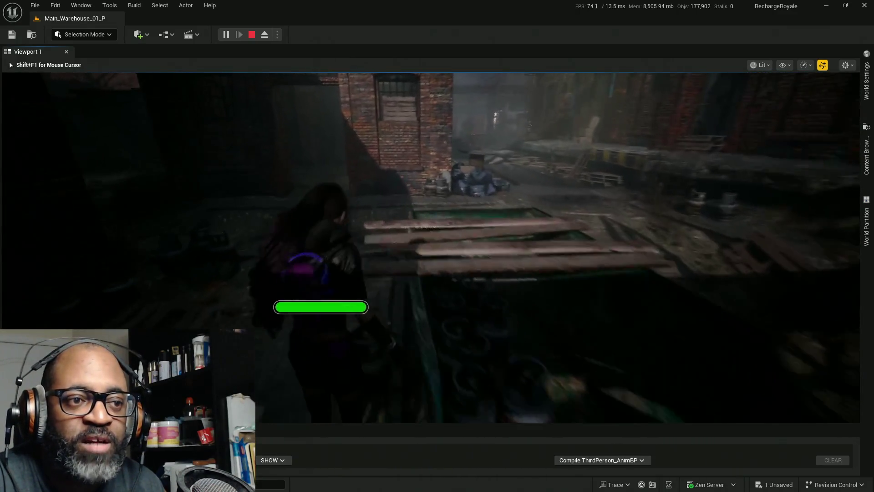
{"action": "key", "text": "Escape"}
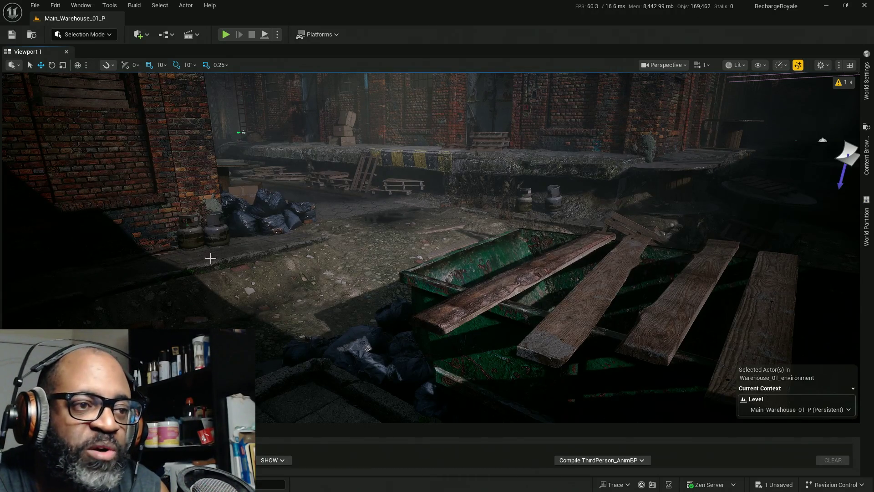
{"action": "mouse_move", "coordinate": [390, 227]}
{"action": "left_mouse_down"}
{"action": "mouse_move", "coordinate": [346, 226]}
{"action": "mouse_move", "coordinate": [510, 227]}
{"action": "mouse_move", "coordinate": [437, 228]}
{"action": "left_mouse_up"}
{"action": "left_click_drag", "start_coordinate": [736, 253], "coordinate": [186, 243]}
{"action": "left_click_drag", "start_coordinate": [430, 209], "coordinate": [429, 209]}
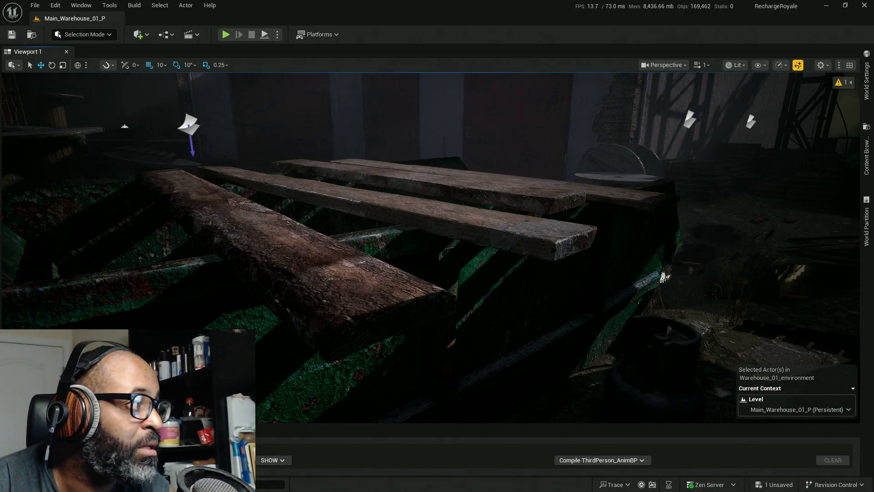
{"action": "key", "text": "ctrl+shift+Escape"}
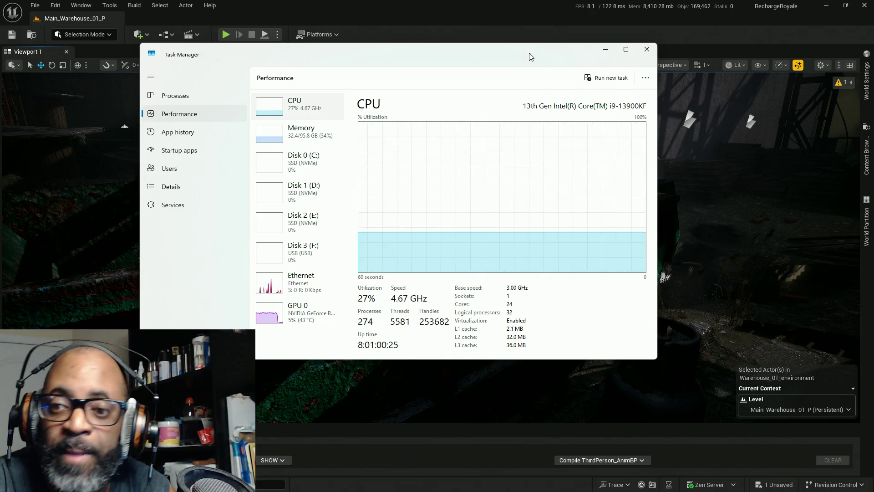
{"action": "key", "text": "alt+F4"}
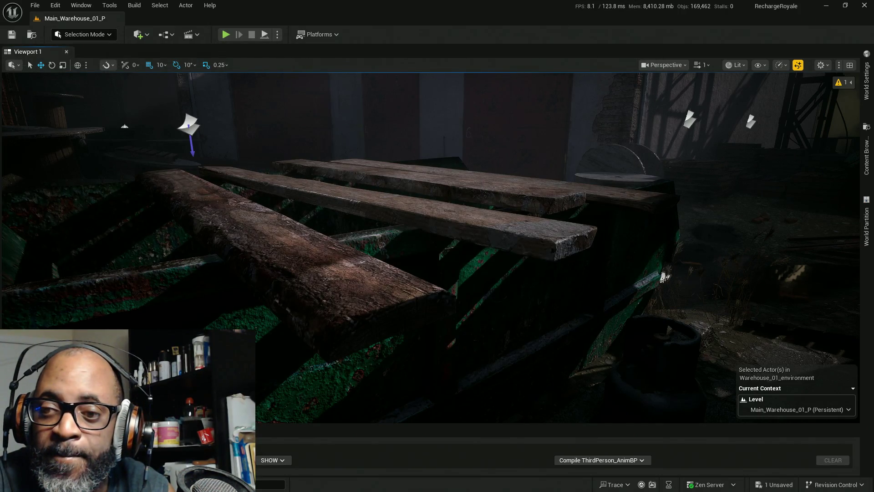